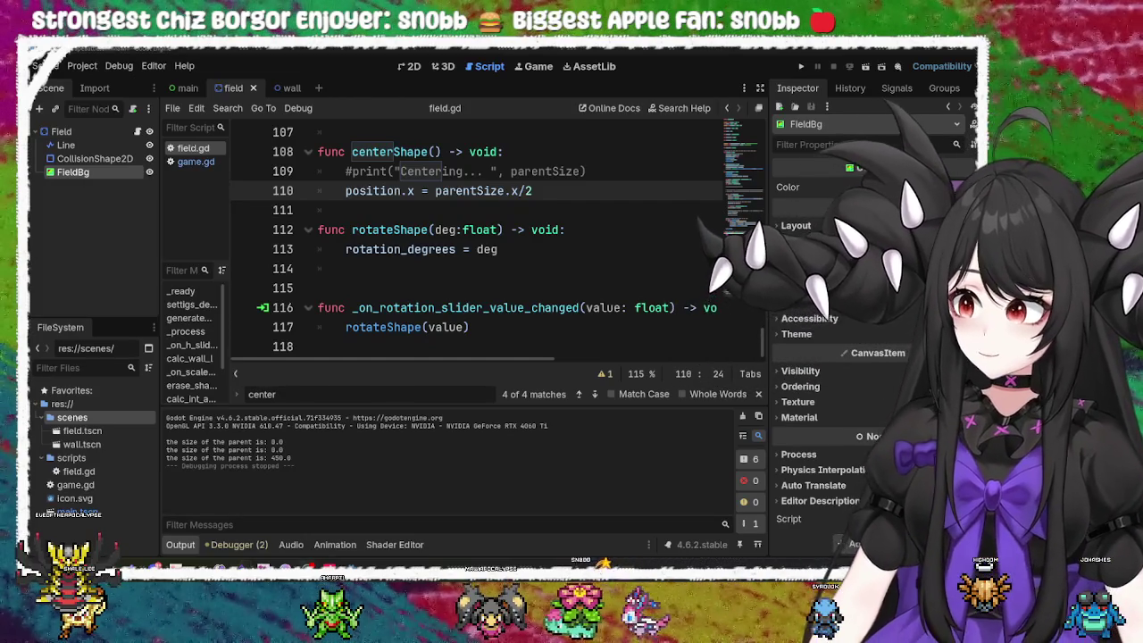
# Step: Place the caret at the ends of lines 117, 113 and 5 in the script
pyautogui.click(502, 327)
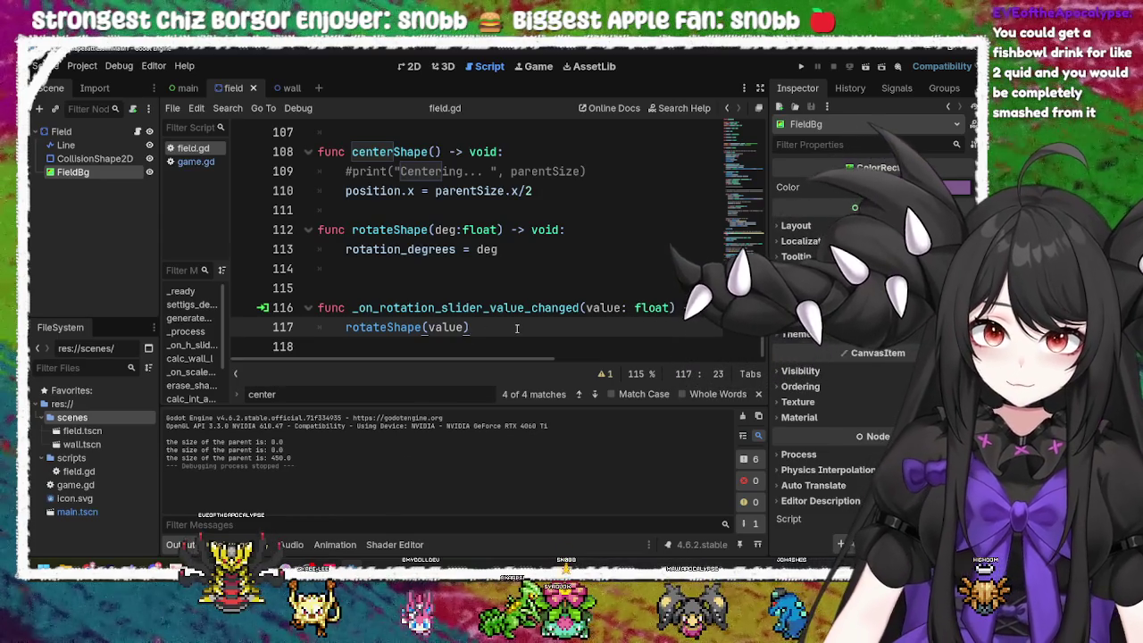
pyautogui.click(491, 307)
pyautogui.click(501, 250)
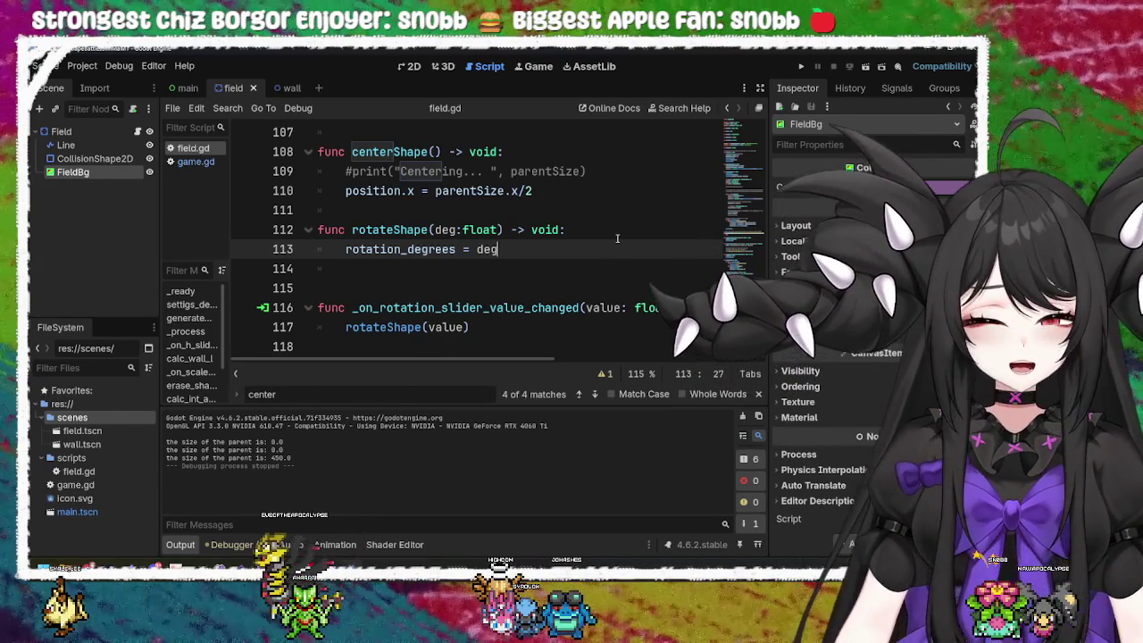
pyautogui.scroll(15, 614, 241)
pyautogui.scroll(11, 618, 238)
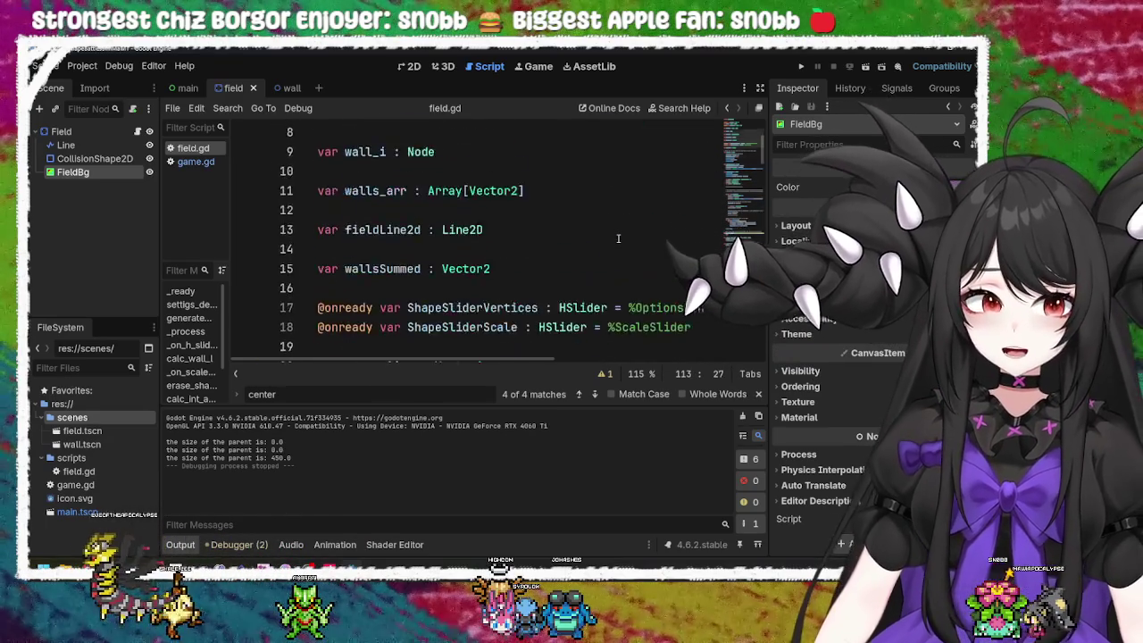
pyautogui.click(617, 210)
pyautogui.scroll(-10, 618, 209)
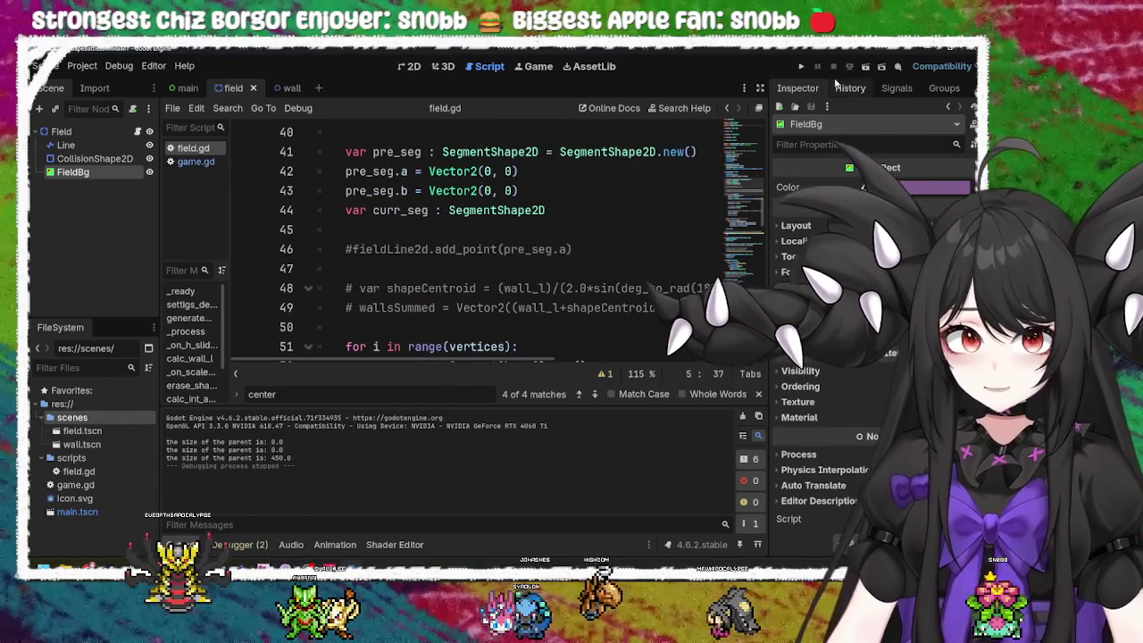
# Step: Test-run the game, changing the vertex count and shrinking the field to a smaller square
pyautogui.click(802, 68)
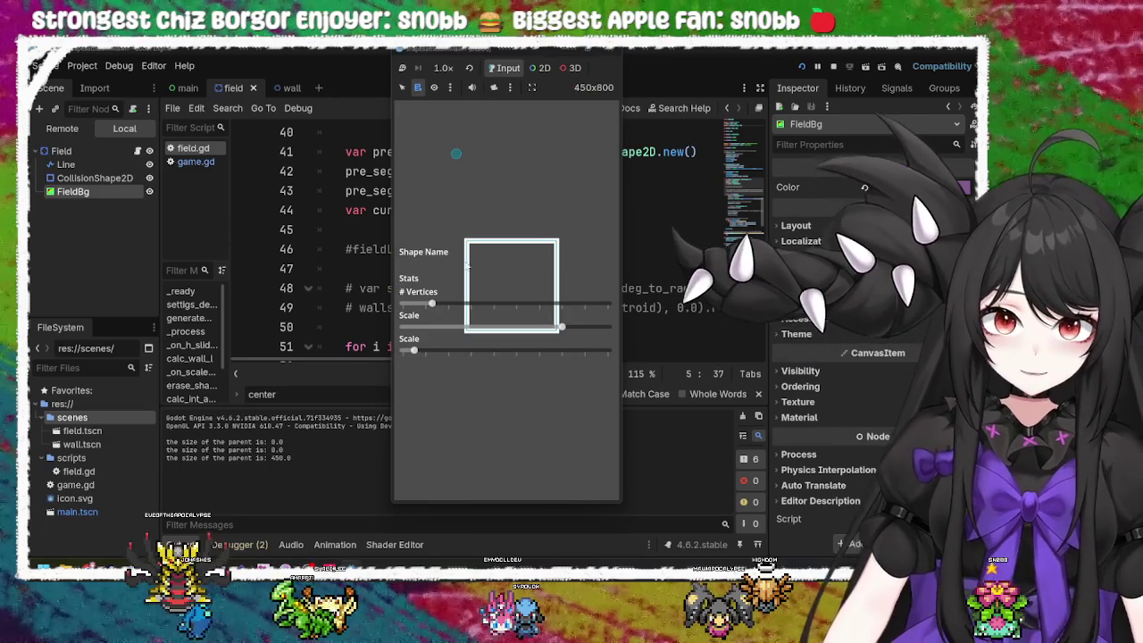
pyautogui.moveTo(431, 304)
pyautogui.mouseDown()
pyautogui.moveTo(500, 308)
pyautogui.moveTo(430, 304)
pyautogui.mouseUp()
pyautogui.moveTo(555, 327); pyautogui.dragTo(496, 327)
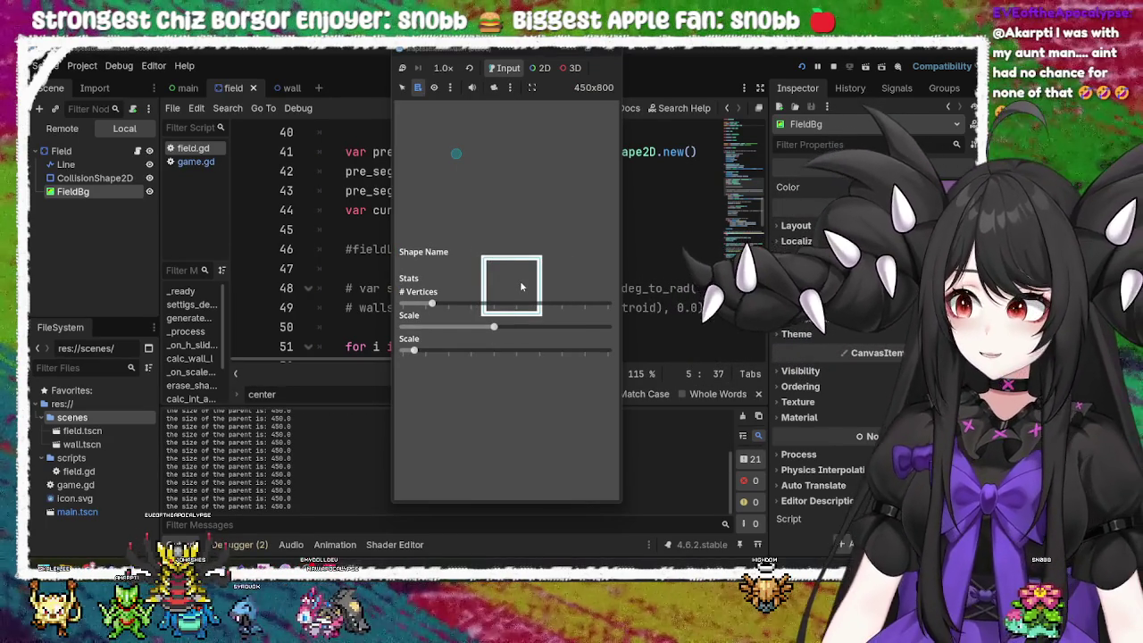
pyautogui.press('F8')
# Step: Inspect the Field and FieldBg nodes, then show the main scene in the 2D view
pyautogui.click(61, 131)
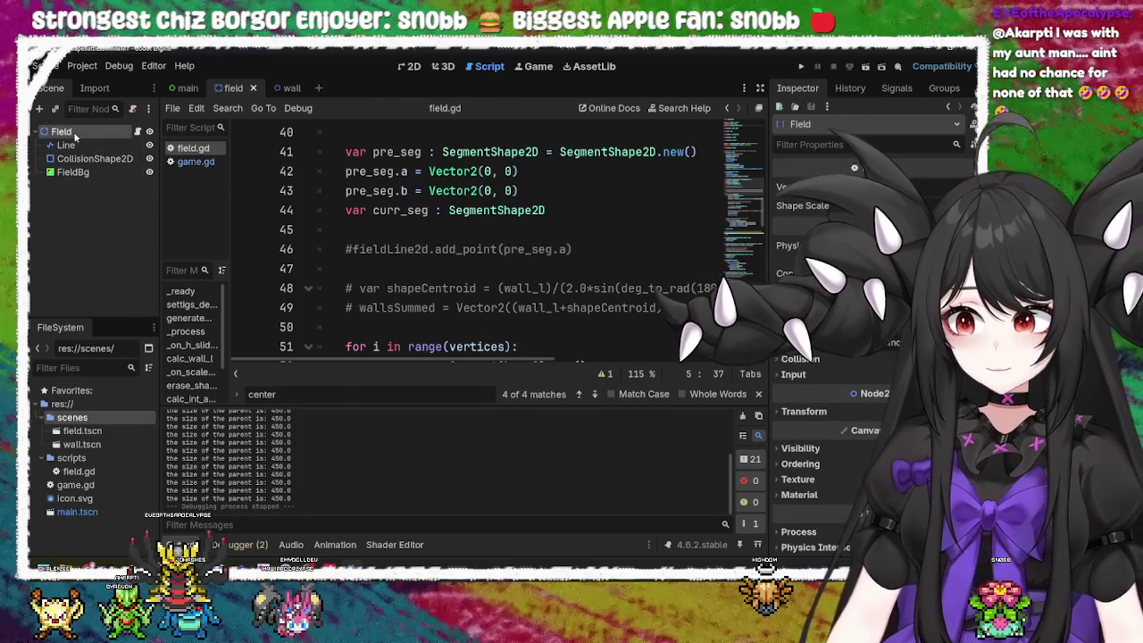
pyautogui.click(73, 172)
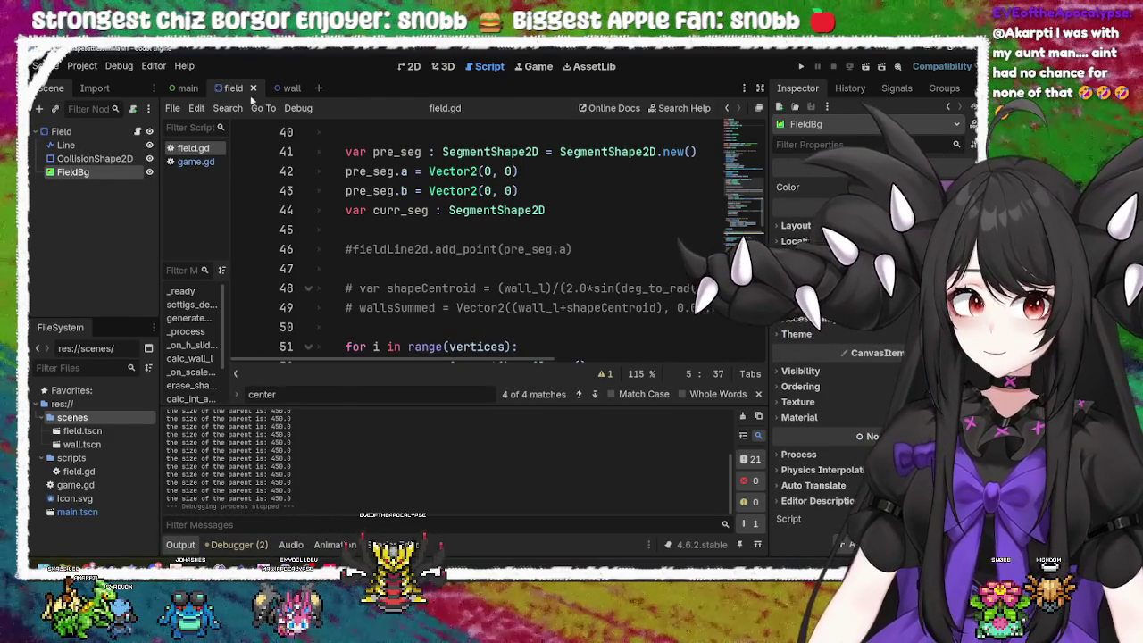
pyautogui.click(188, 89)
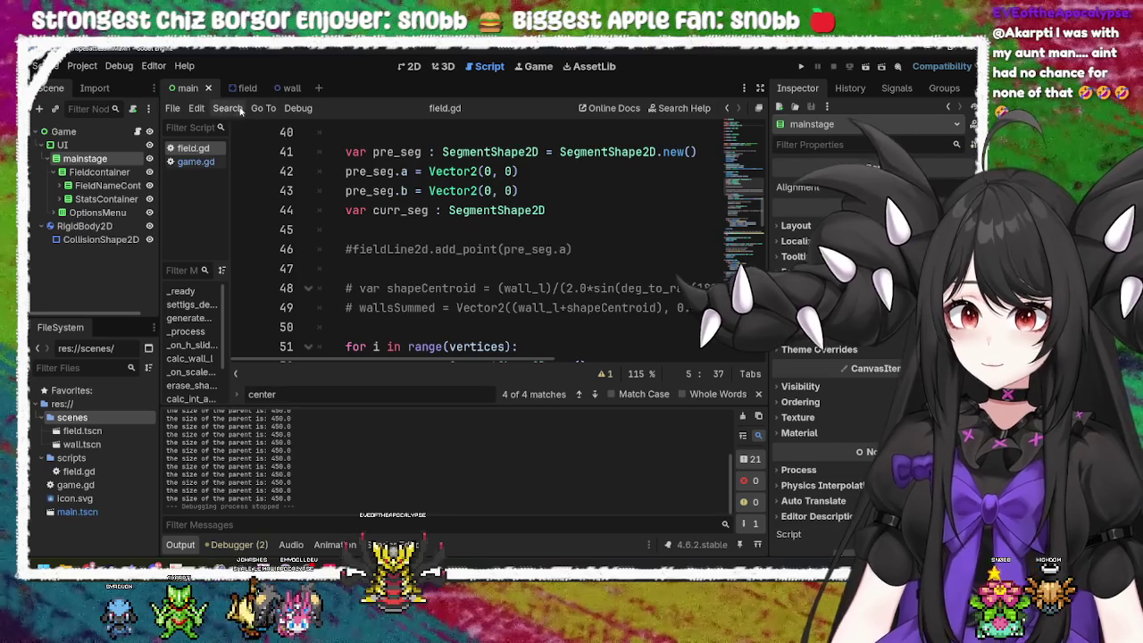
pyautogui.click(413, 68)
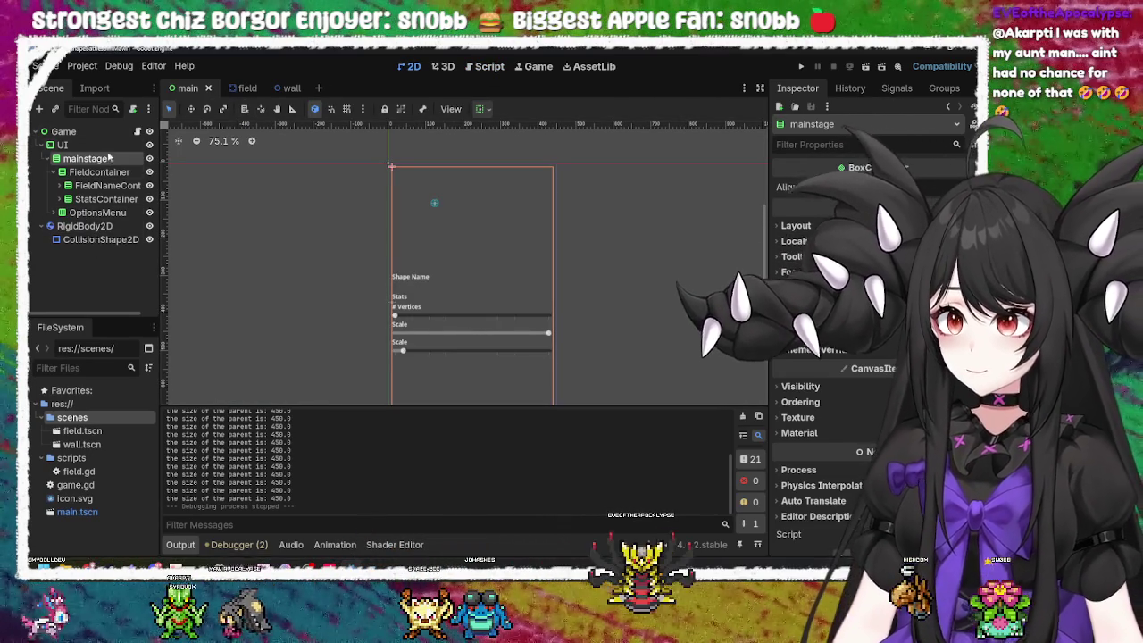
# Step: Return to the field scene, centre the FieldBg rectangle in view and run the game
pyautogui.click(284, 88)
pyautogui.click(237, 88)
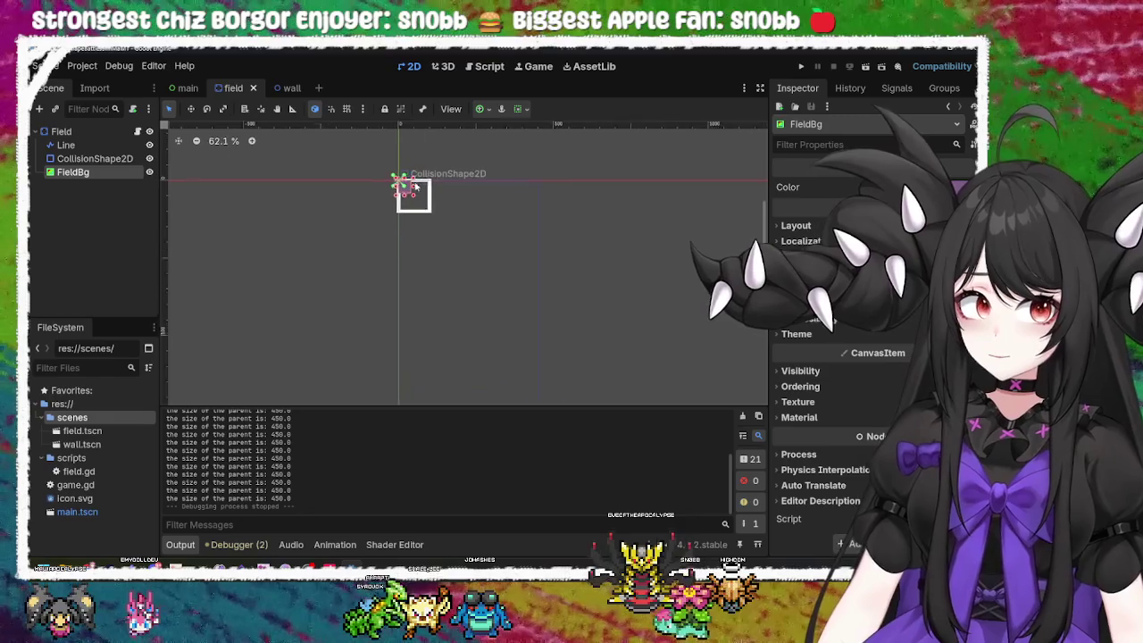
pyautogui.scroll(9, 416, 186)
pyautogui.moveTo(404, 219); pyautogui.dragTo(442, 256)
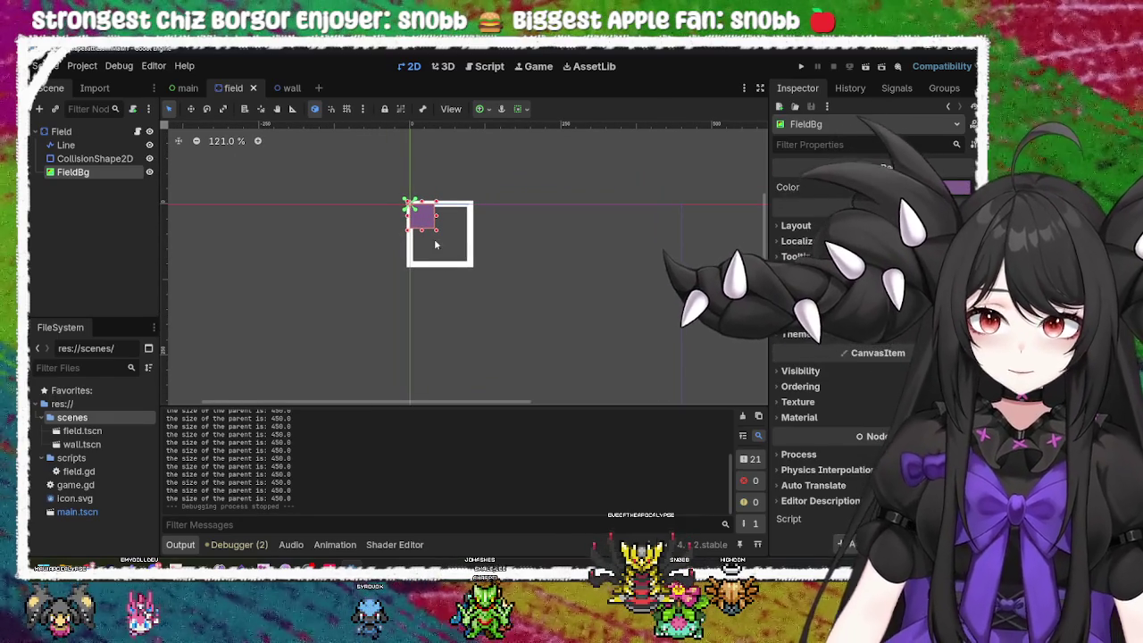
pyautogui.click(801, 66)
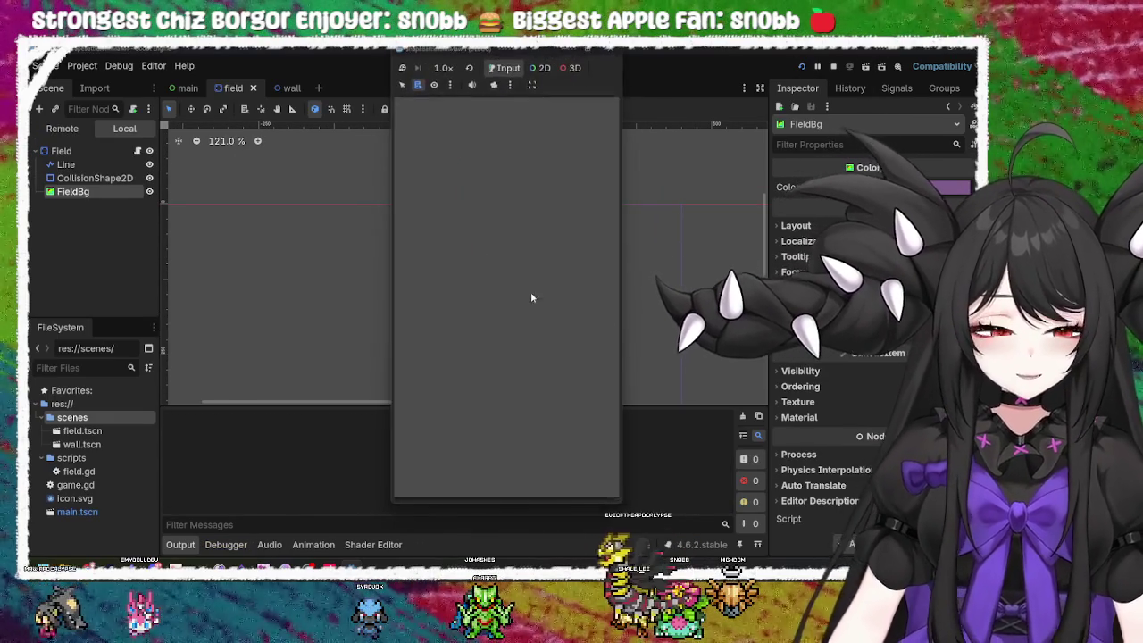
# Step: Set FieldBg's Anchors Preset to Full Rect, then save and run the field scene
pyautogui.click(614, 49)
pyautogui.click(794, 226)
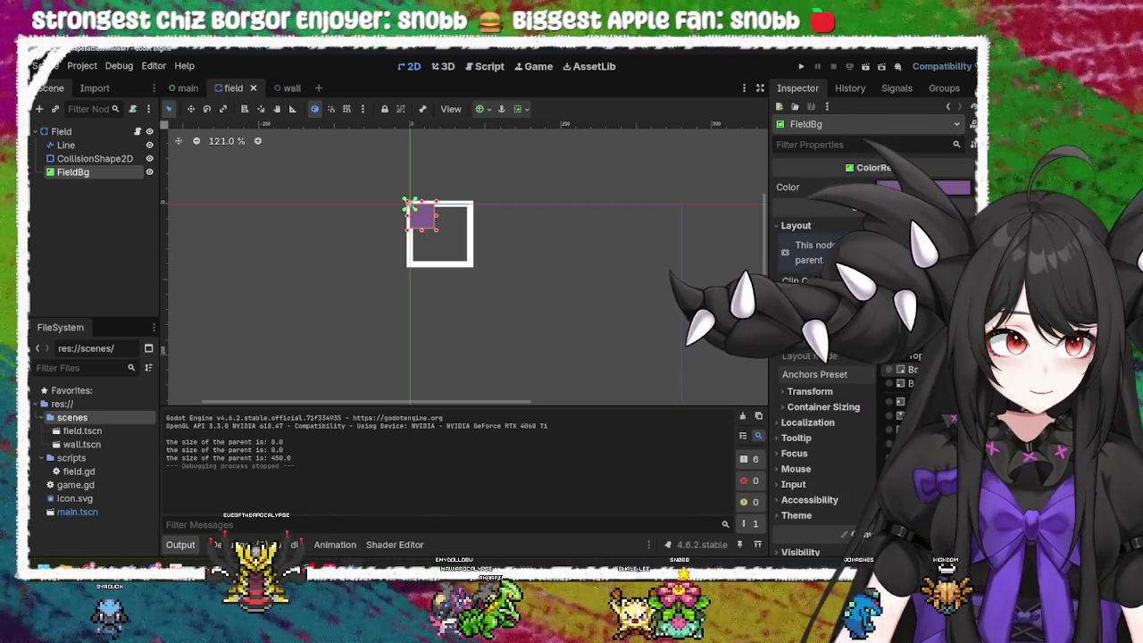
pyautogui.click(741, 381)
pyautogui.scroll(-2, 585, 313)
pyautogui.moveTo(605, 331); pyautogui.dragTo(483, 187)
pyautogui.scroll(-3, 486, 212)
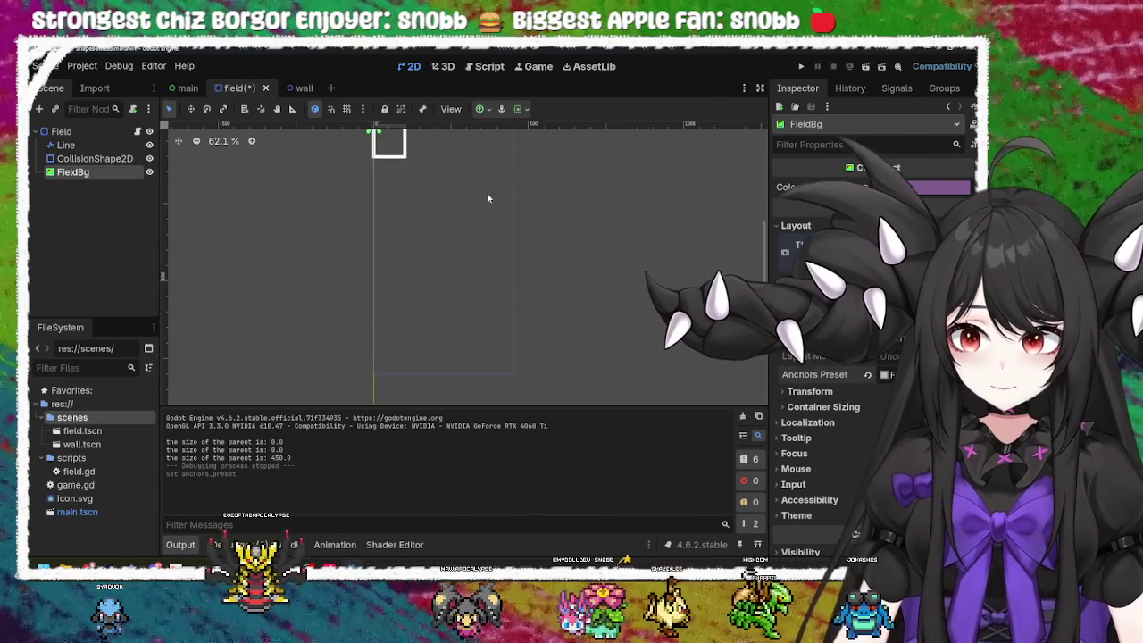
pyautogui.press('F5')
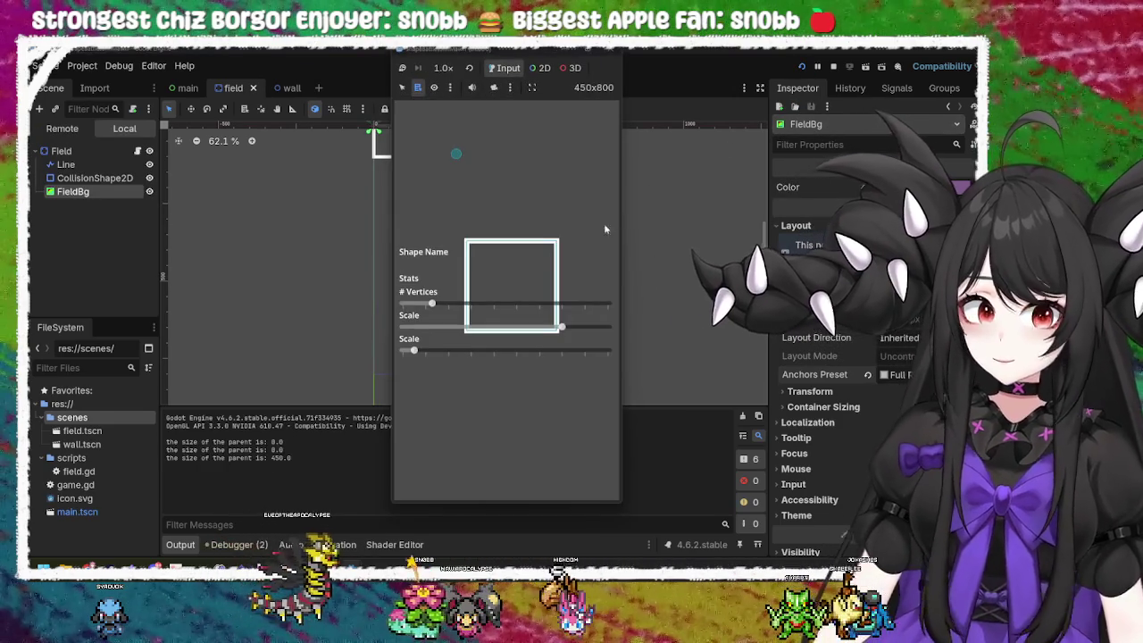
# Step: Switch FieldBg to a different anchors preset and test-run the scene again
pyautogui.click(610, 51)
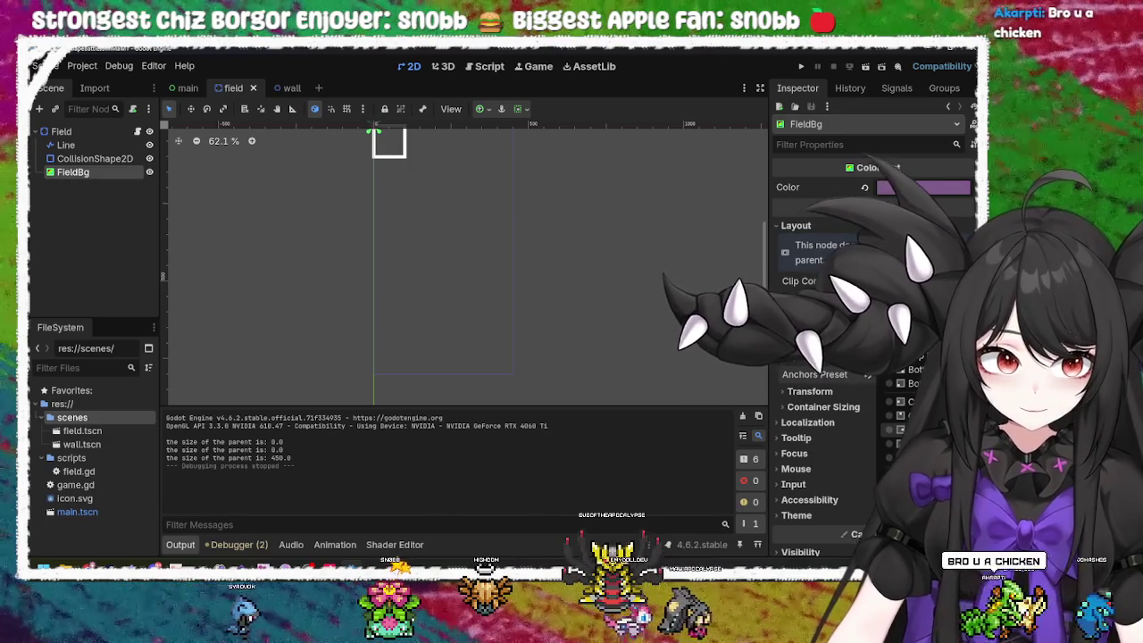
pyautogui.click(780, 396)
pyautogui.click(491, 259)
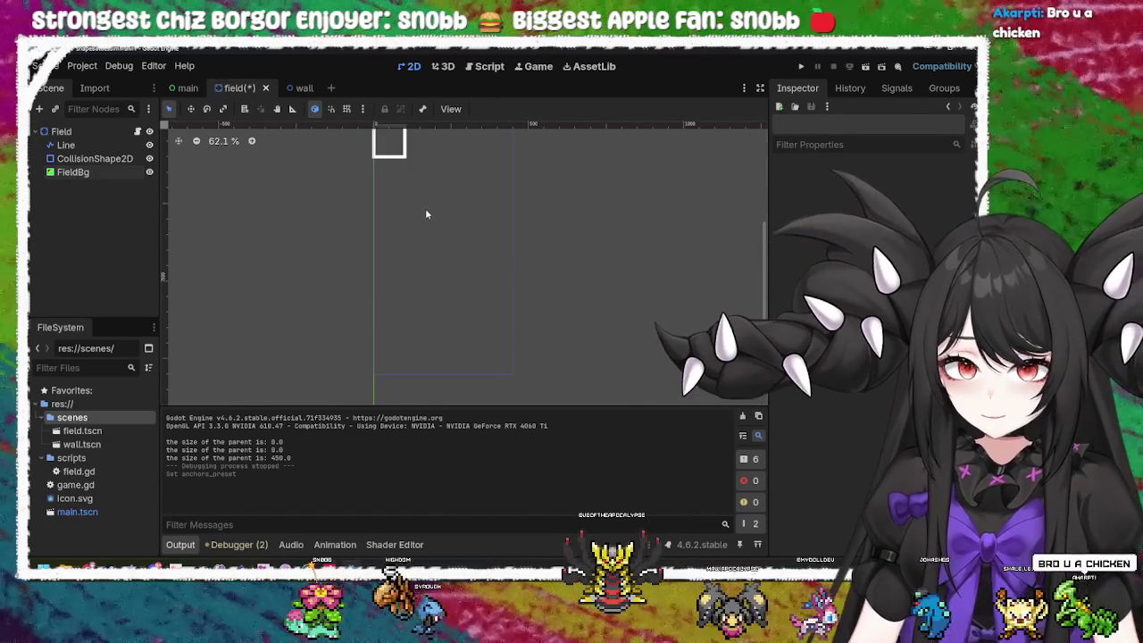
pyautogui.scroll(3, 464, 247)
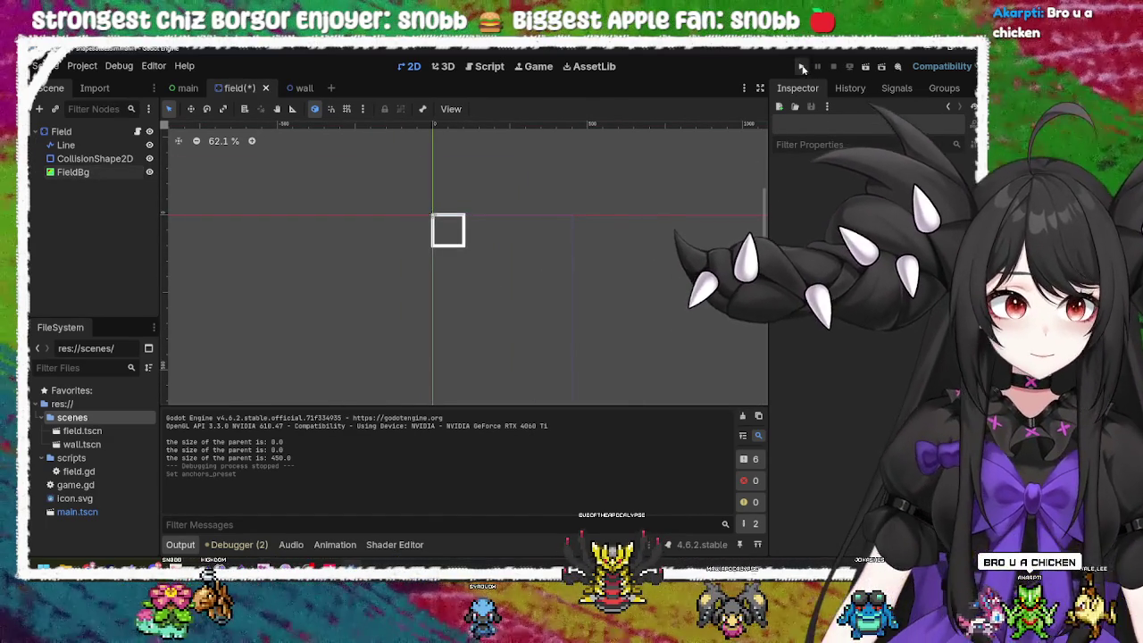
pyautogui.press('F5')
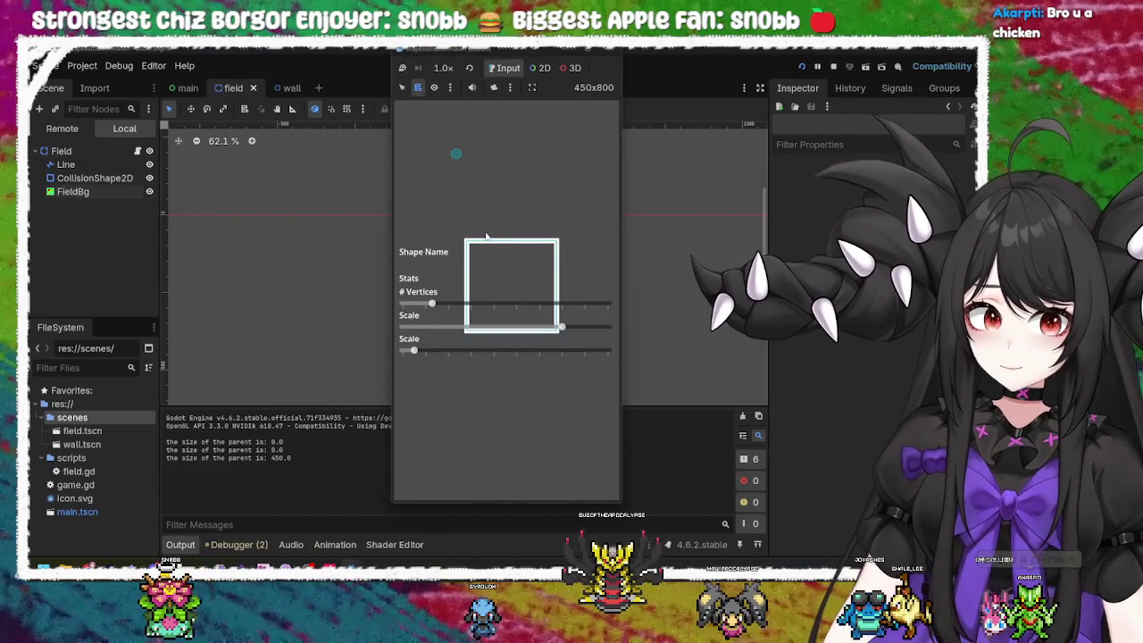
pyautogui.press('F8')
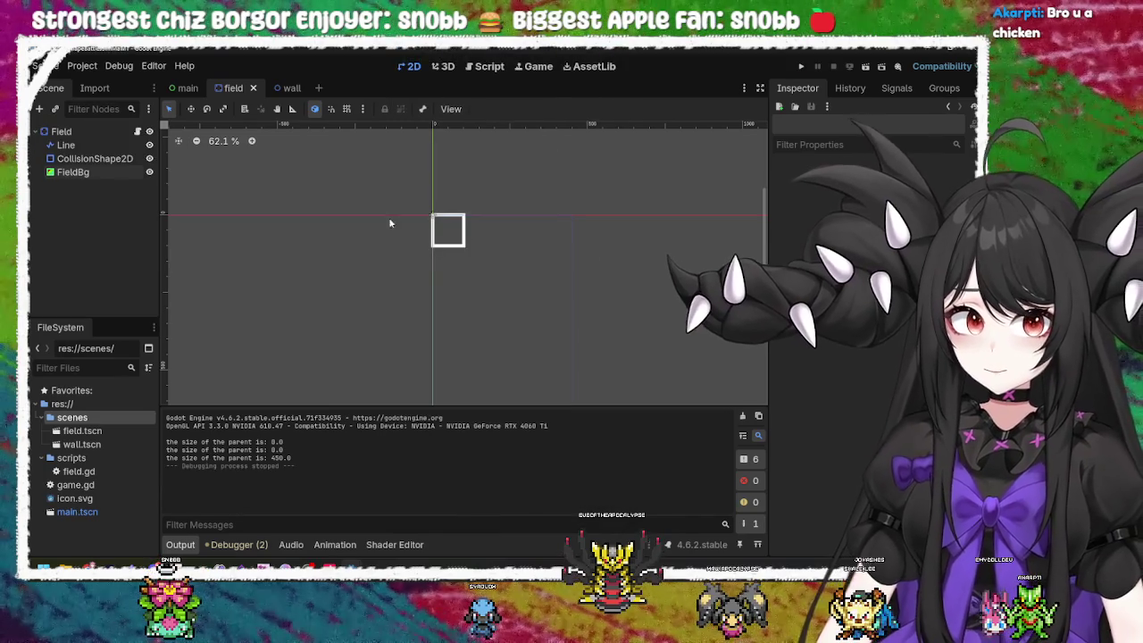
pyautogui.click(436, 235)
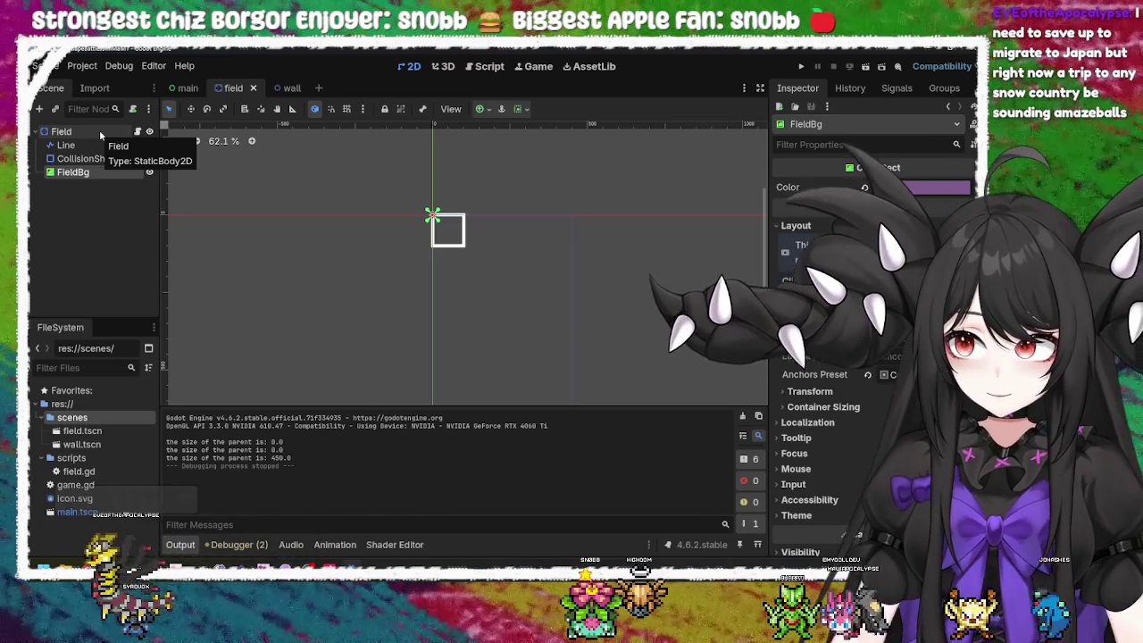
pyautogui.click(99, 131)
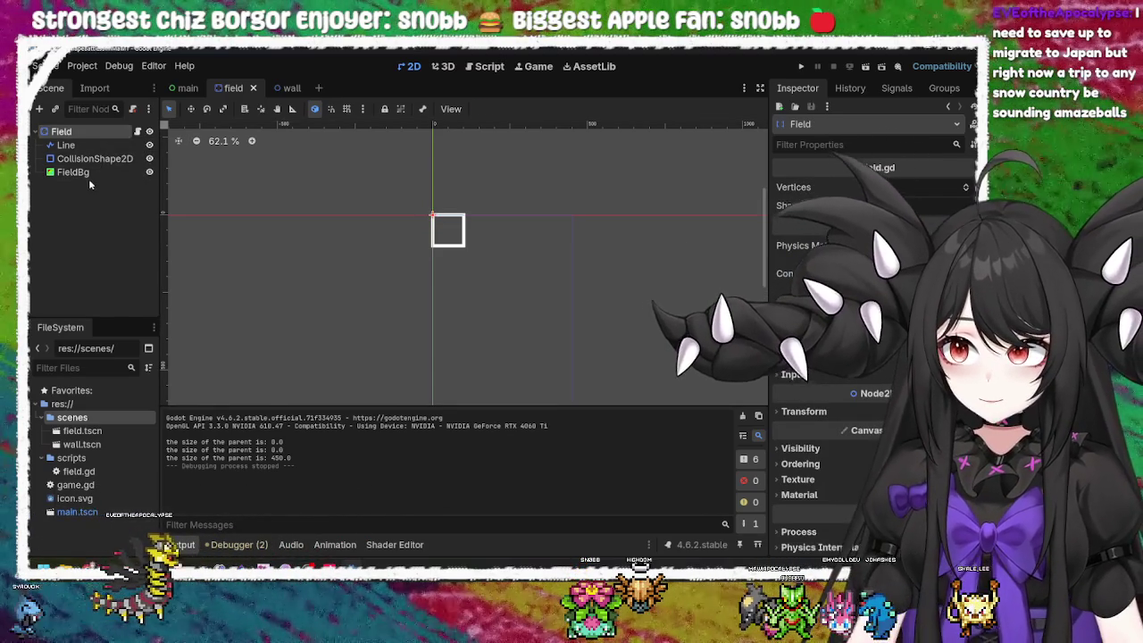
pyautogui.click(89, 173)
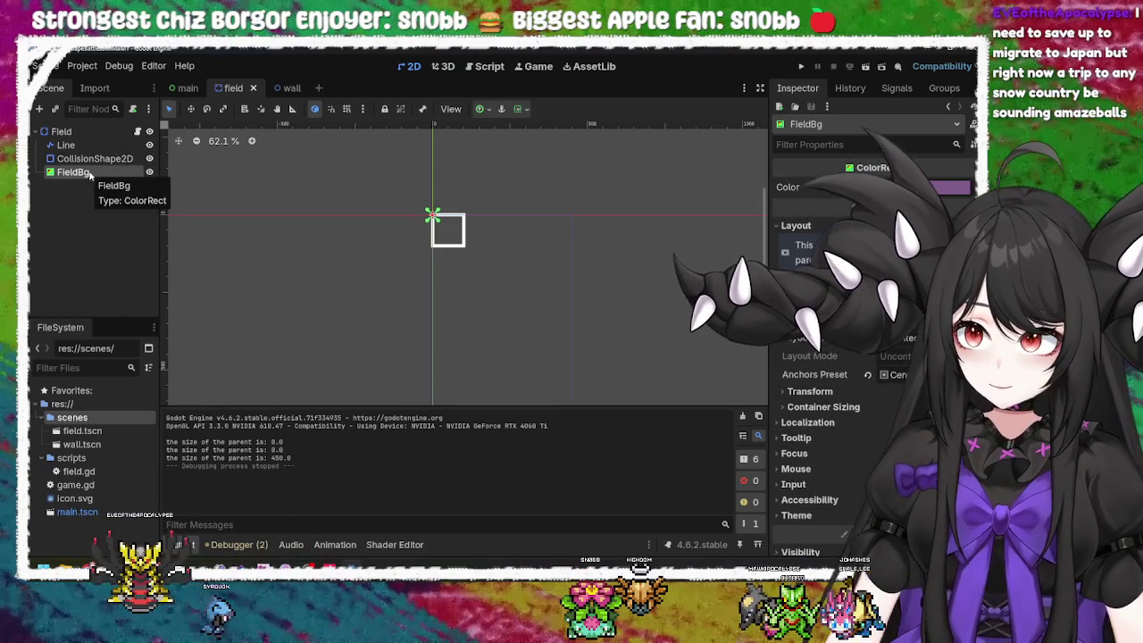
pyautogui.rightClick(96, 132)
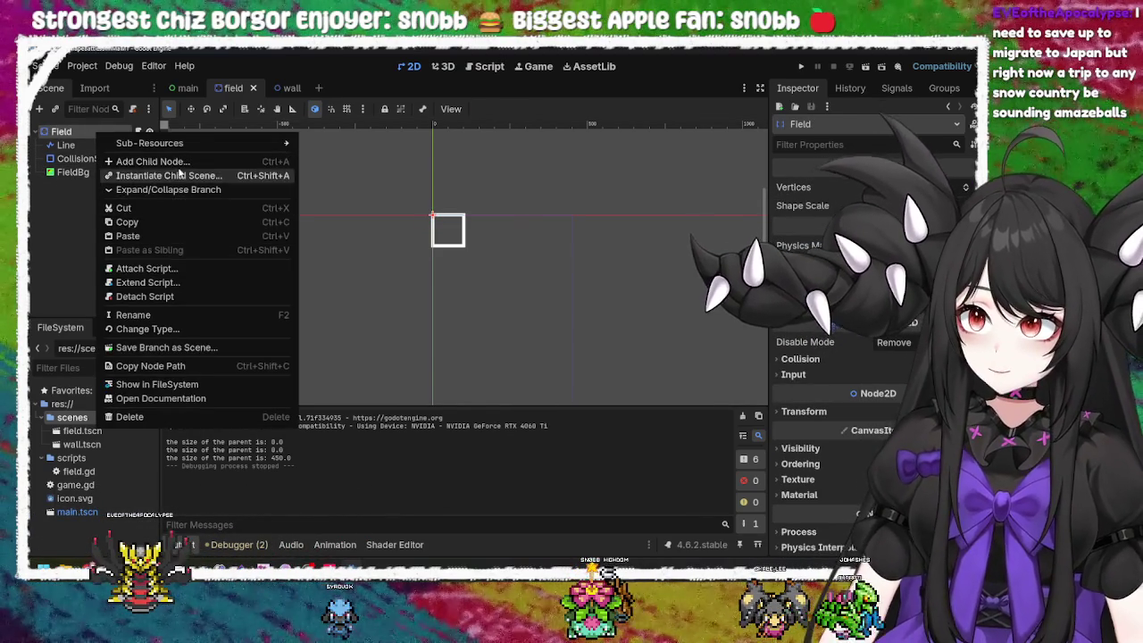
# Step: Add a CenterContainer child node under Field by searching 'contain'
pyautogui.click(152, 161)
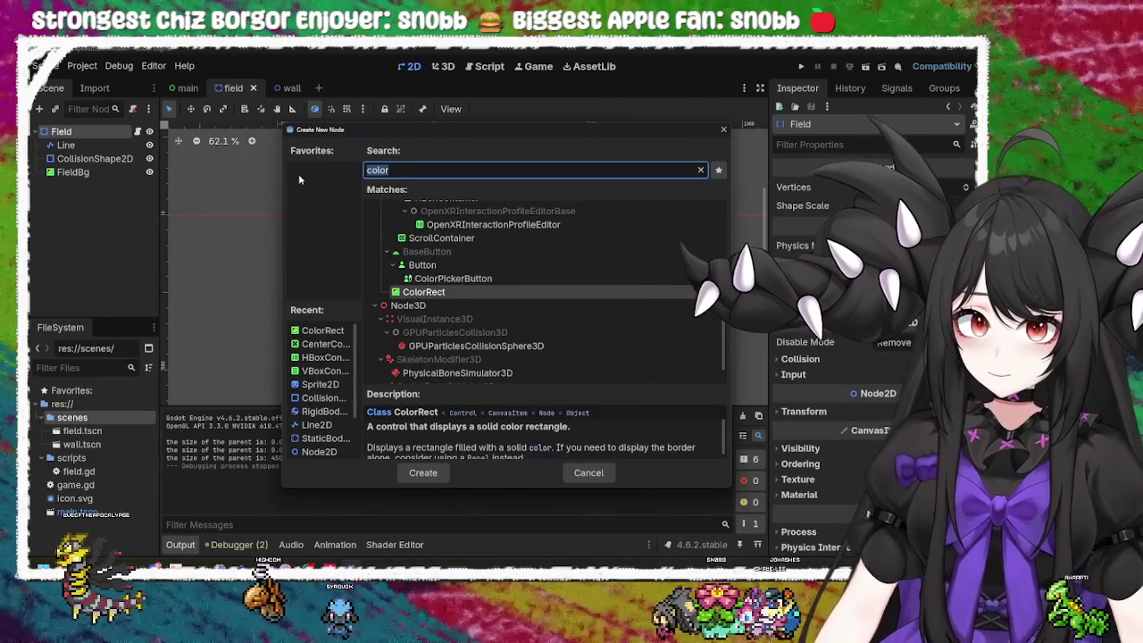
pyautogui.write('contain')
pyautogui.press('Down')
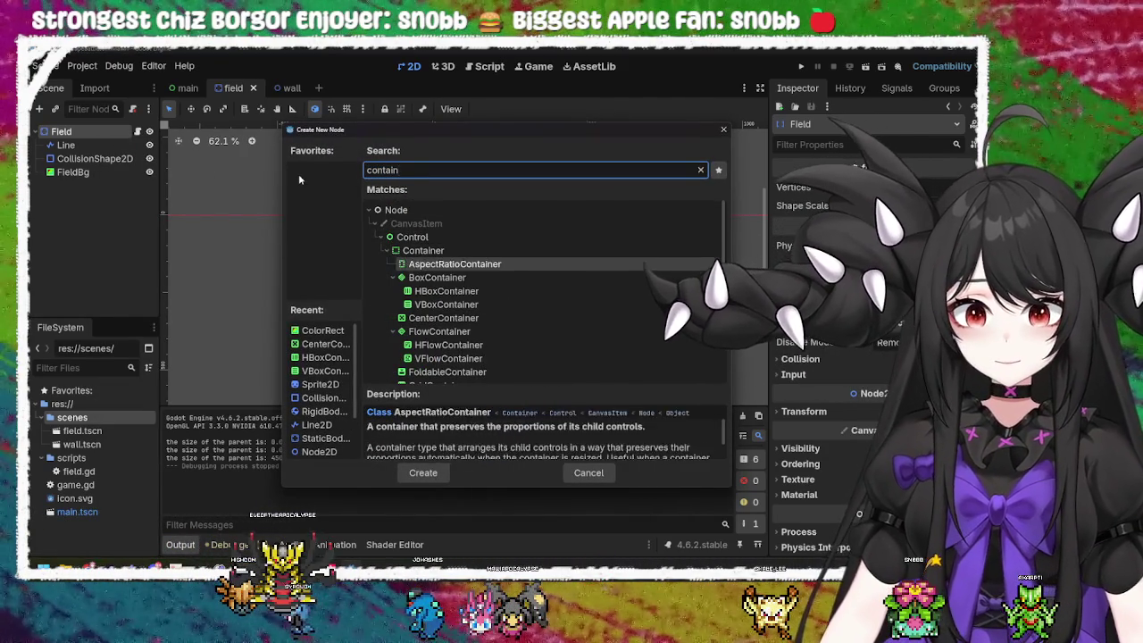
pyautogui.press('Down')
pyautogui.press('Down')
pyautogui.press('Down')
pyautogui.press('Down')
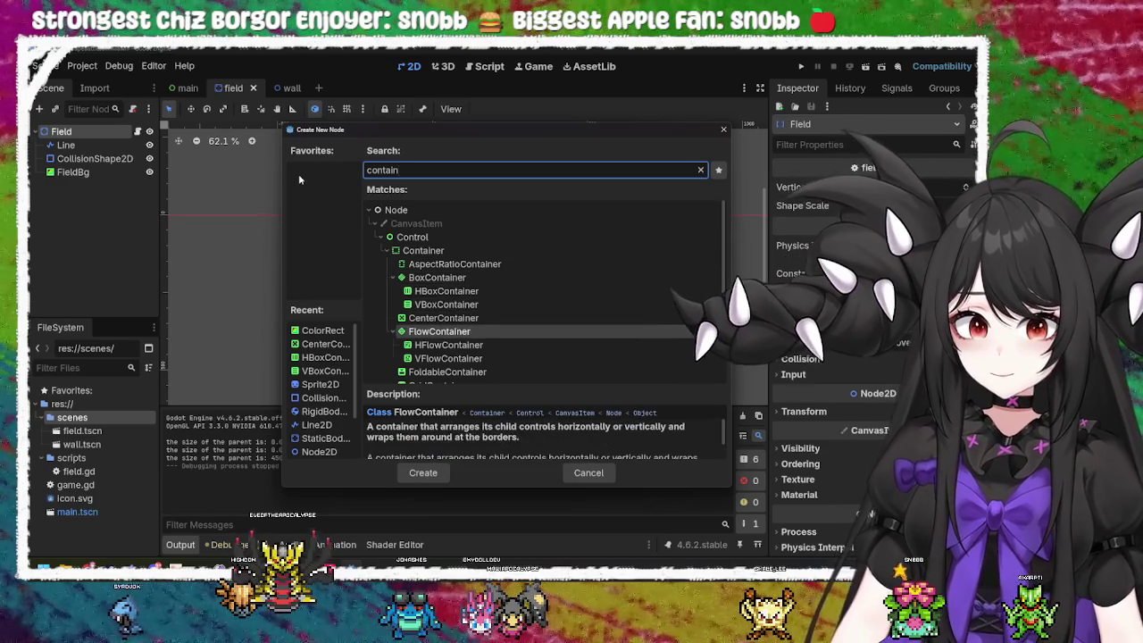
pyautogui.press('Down')
pyautogui.press('Up')
pyautogui.press('Up')
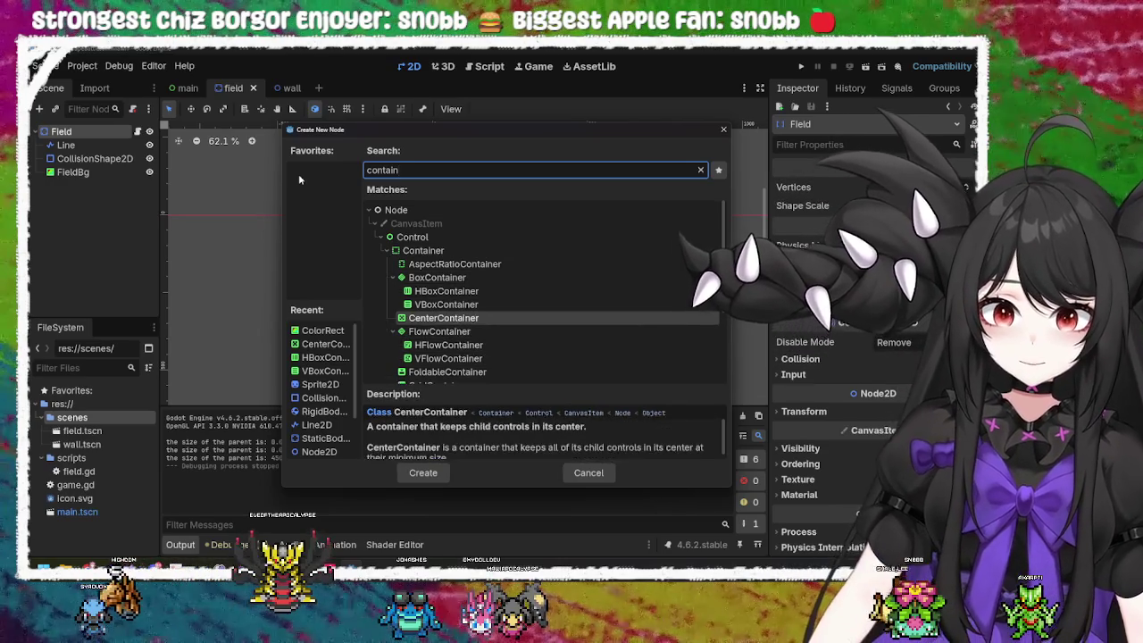
pyautogui.press('Return')
# Step: Move FieldBg inside the CenterContainer, then save and run the game
pyautogui.moveTo(74, 171); pyautogui.dragTo(82, 188)
pyautogui.click(92, 172)
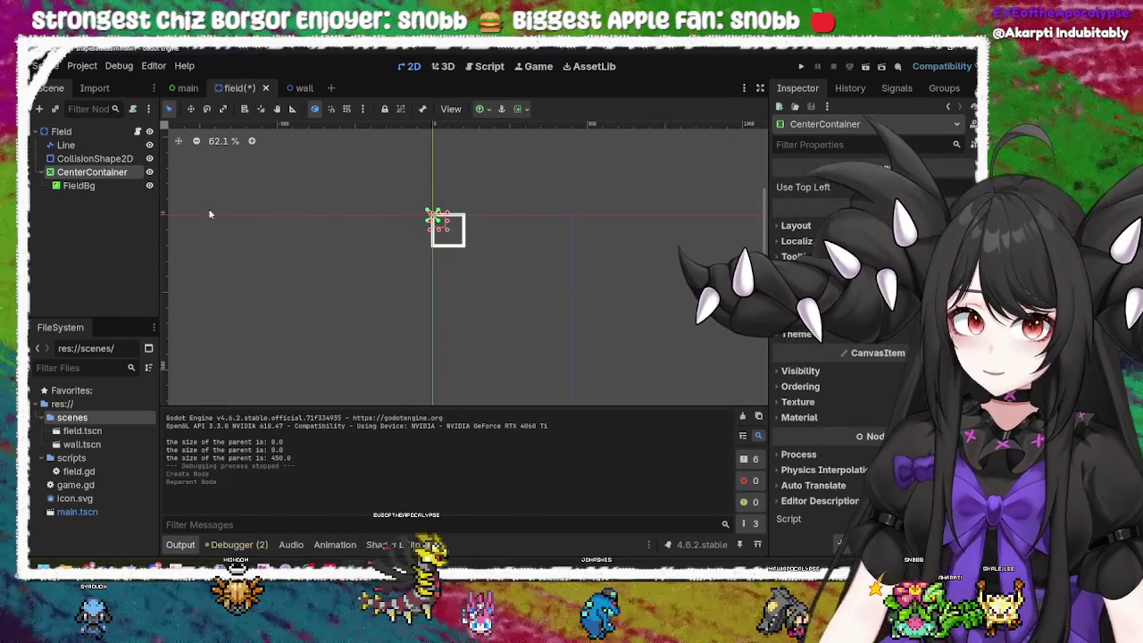
pyautogui.press('F5')
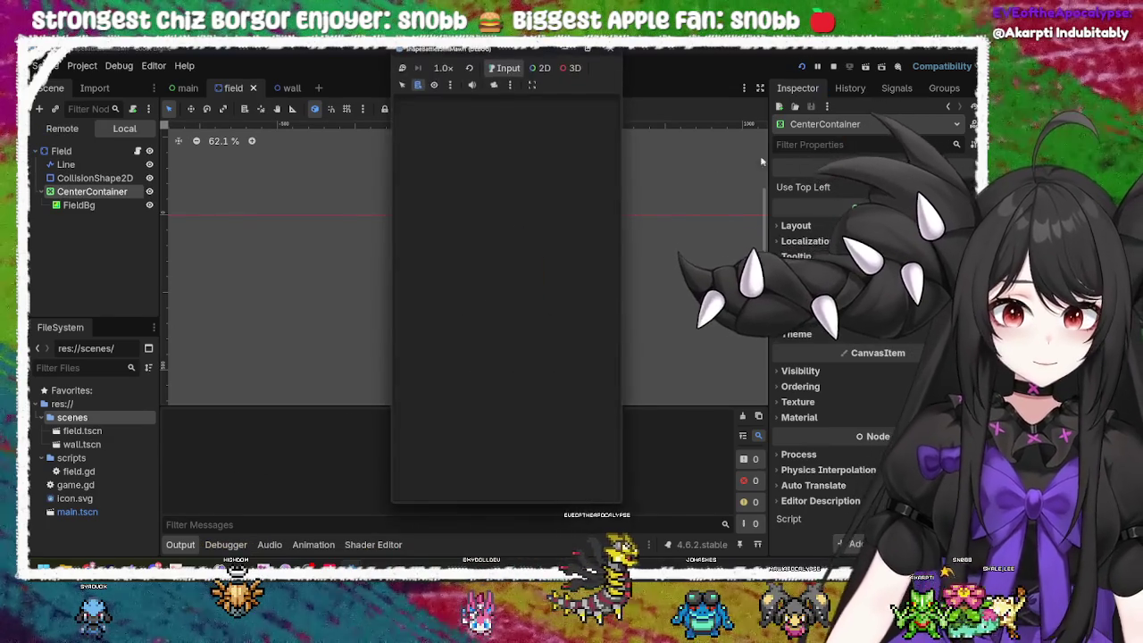
# Step: Enable Horizontal and Vertical Expand on the CenterContainer and test-run the game
pyautogui.click(611, 52)
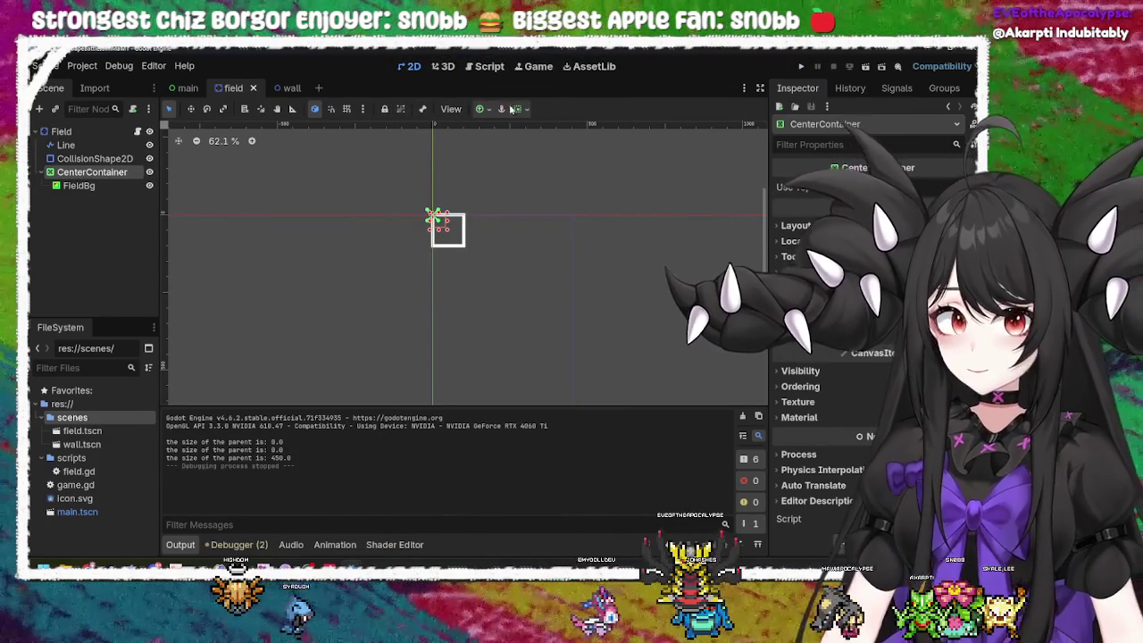
pyautogui.click(525, 109)
pyautogui.click(593, 171)
pyautogui.click(594, 238)
pyautogui.click(798, 68)
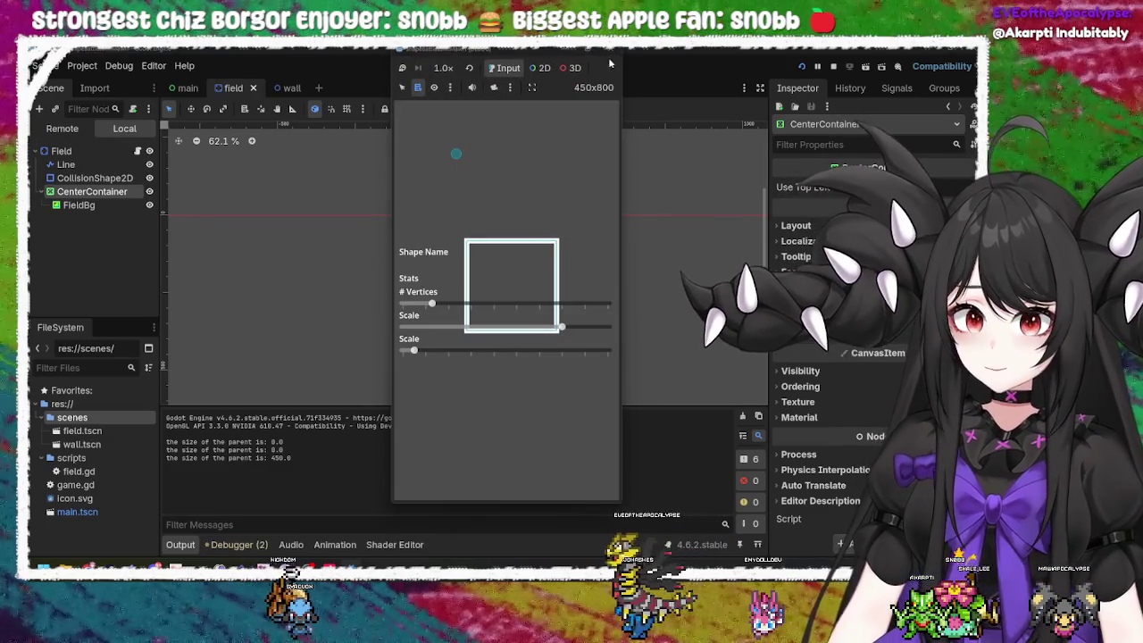
pyautogui.press('F8')
# Step: Give FieldBg a Custom Minimum Size in the Inspector
pyautogui.click(82, 187)
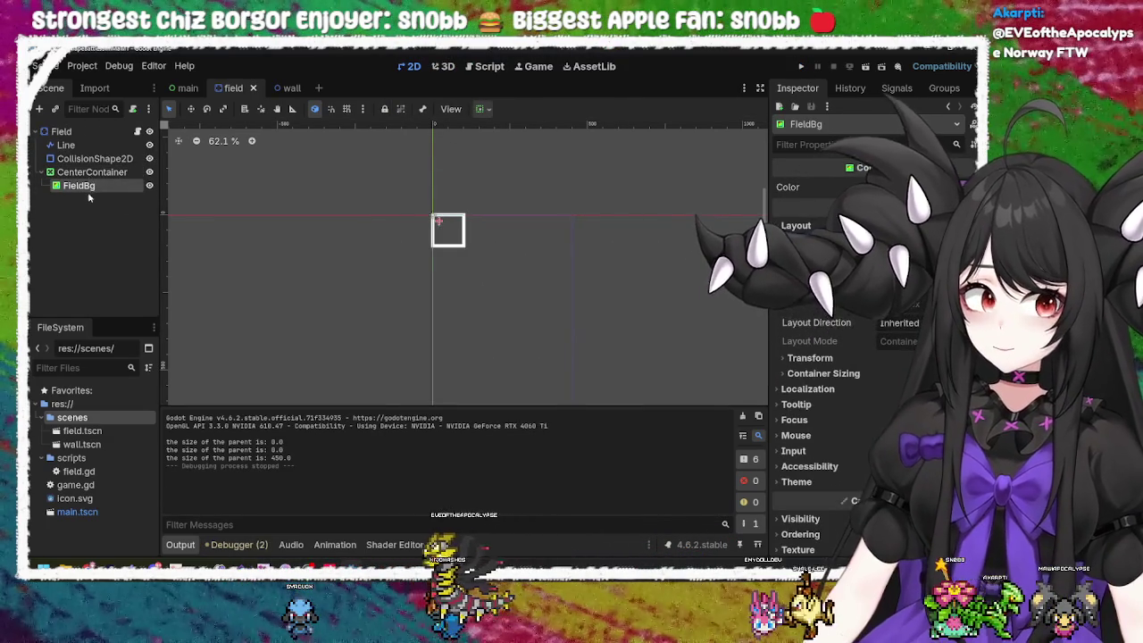
pyautogui.click(919, 322)
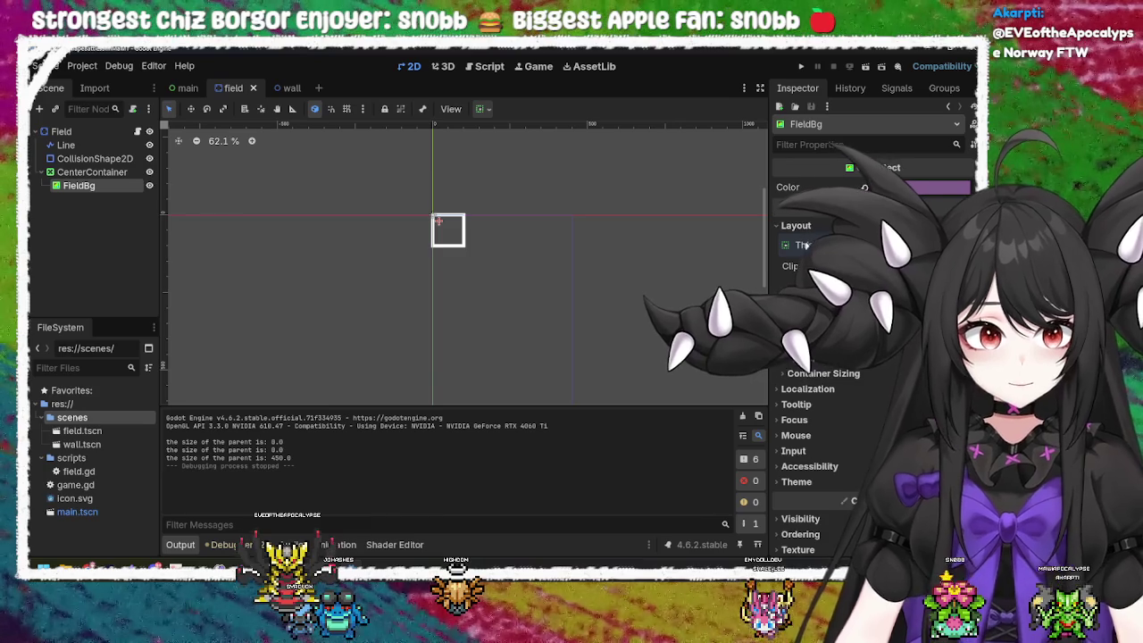
pyautogui.click(483, 109)
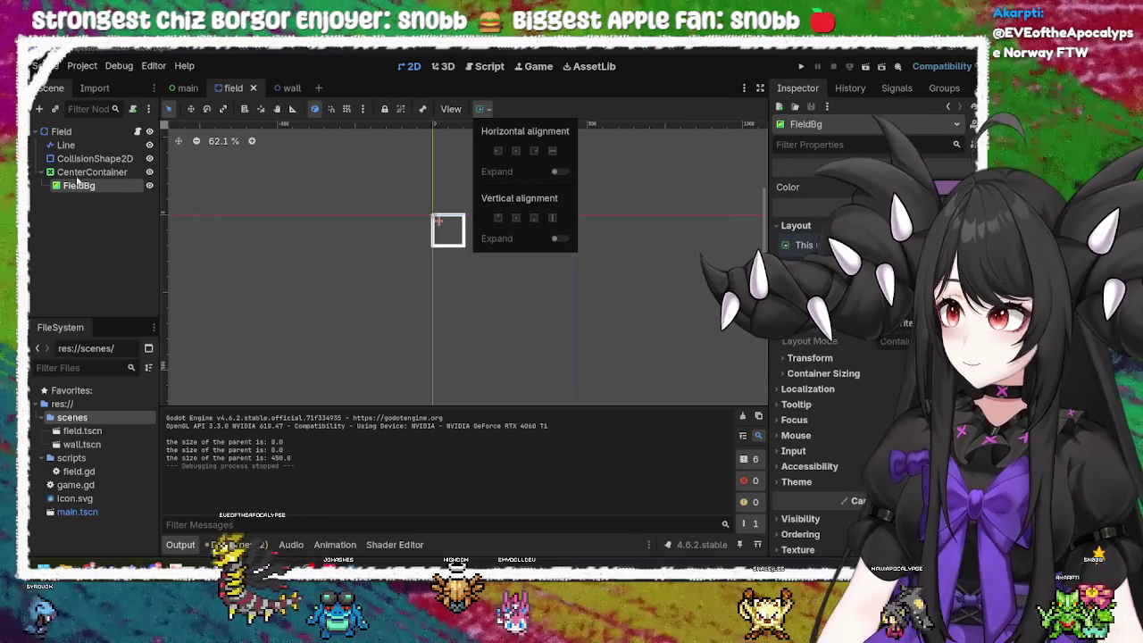
pyautogui.click(130, 195)
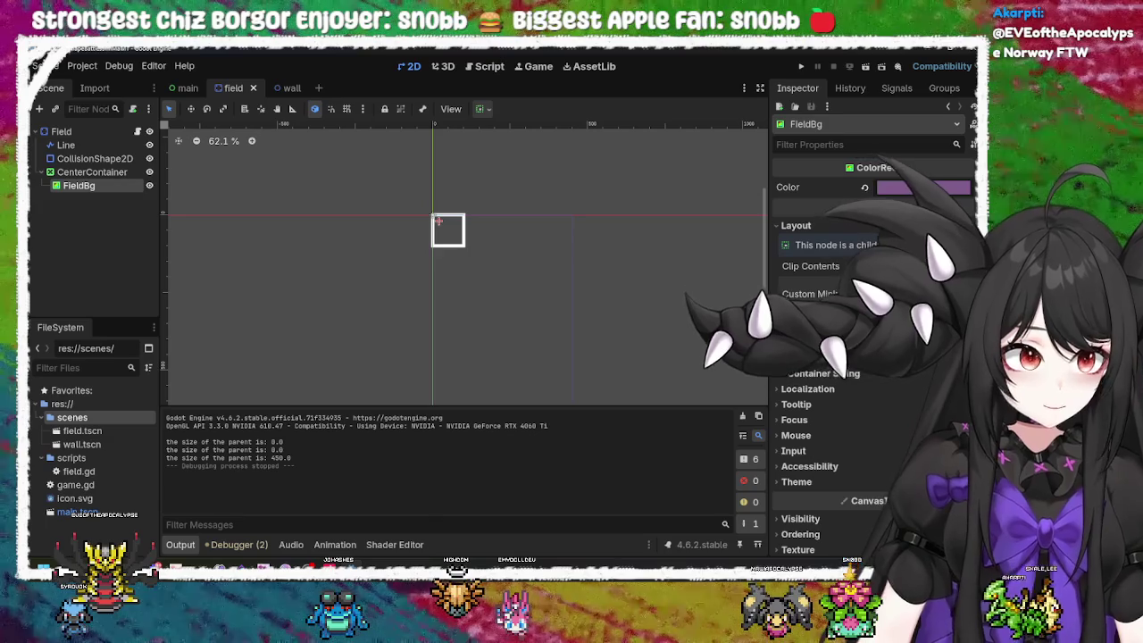
pyautogui.hotkey('ctrl', 'z')
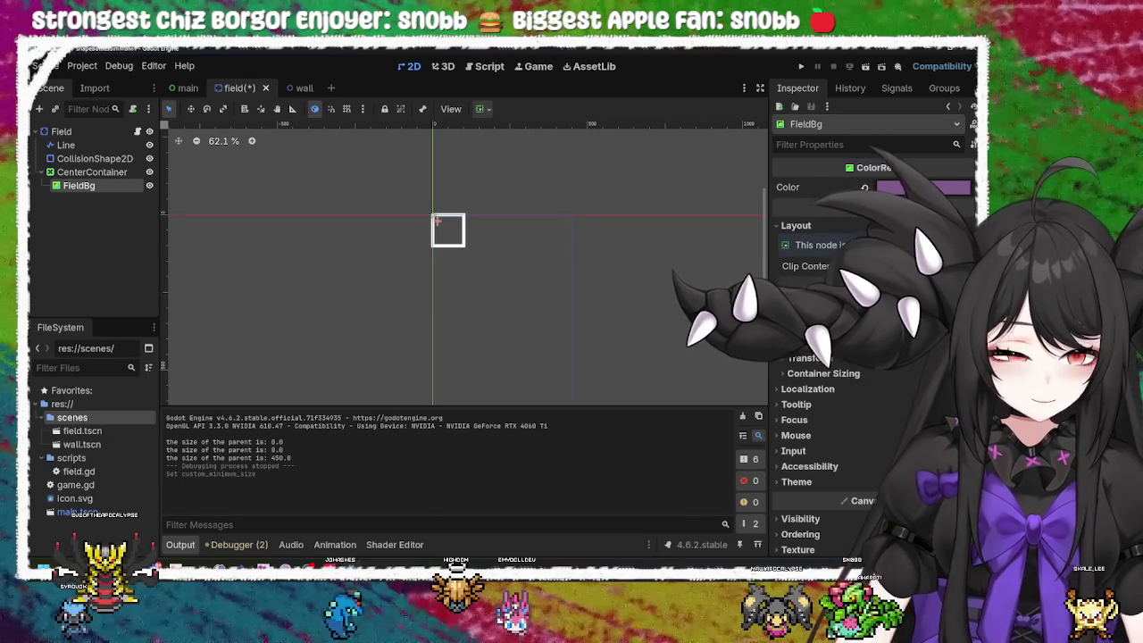
# Step: Run the game and enlarge its window to test the field's centering
pyautogui.click(803, 68)
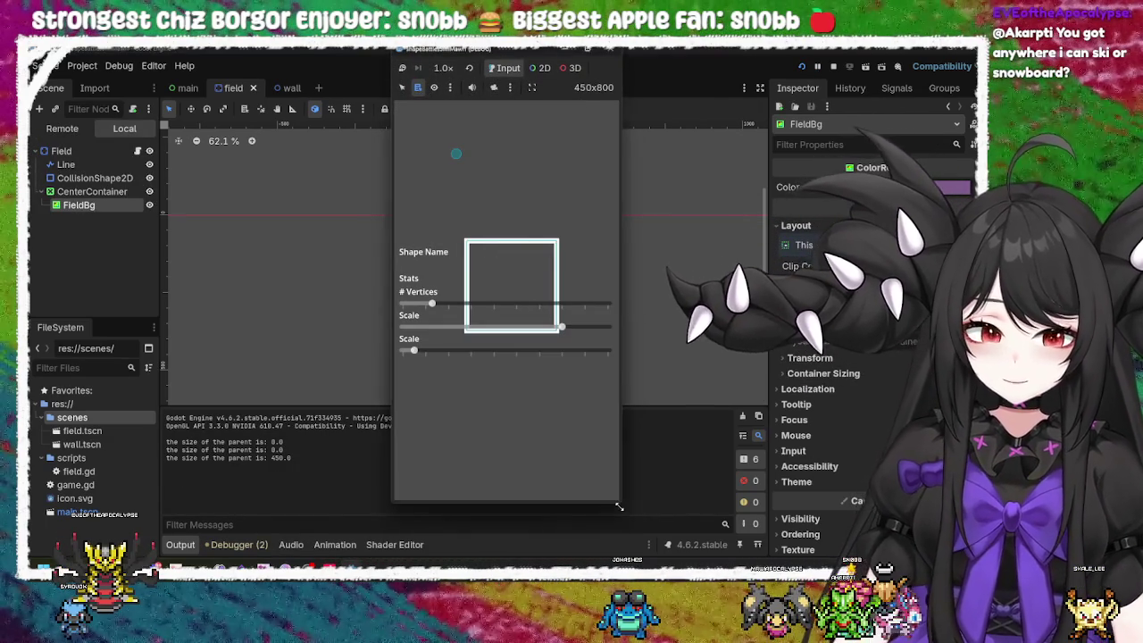
pyautogui.moveTo(619, 506); pyautogui.dragTo(890, 533)
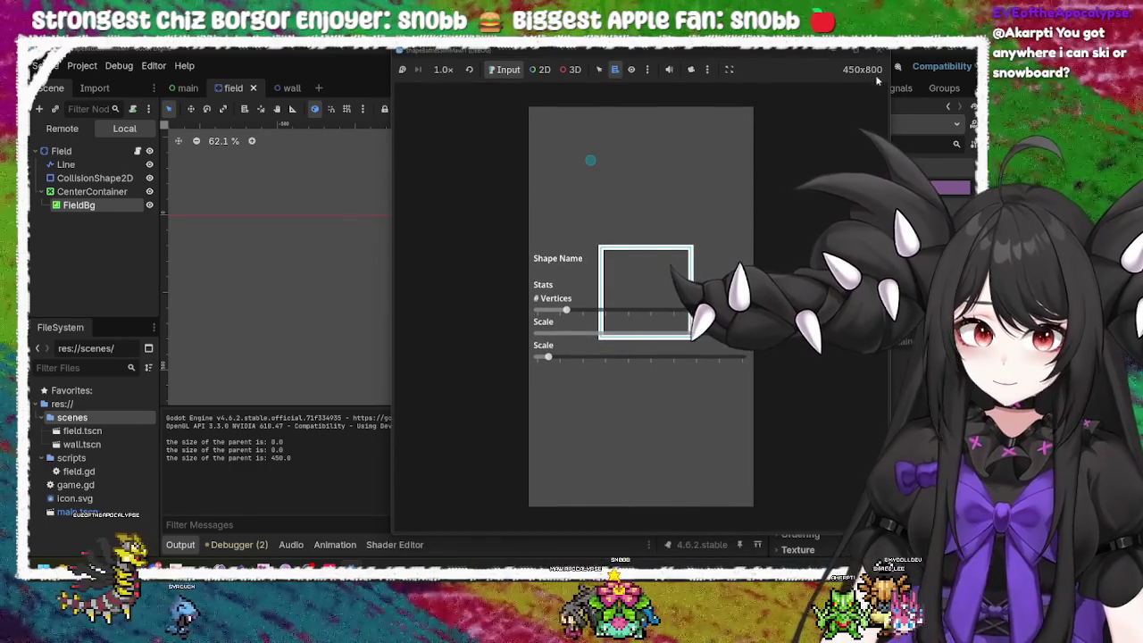
pyautogui.click(878, 50)
pyautogui.click(89, 171)
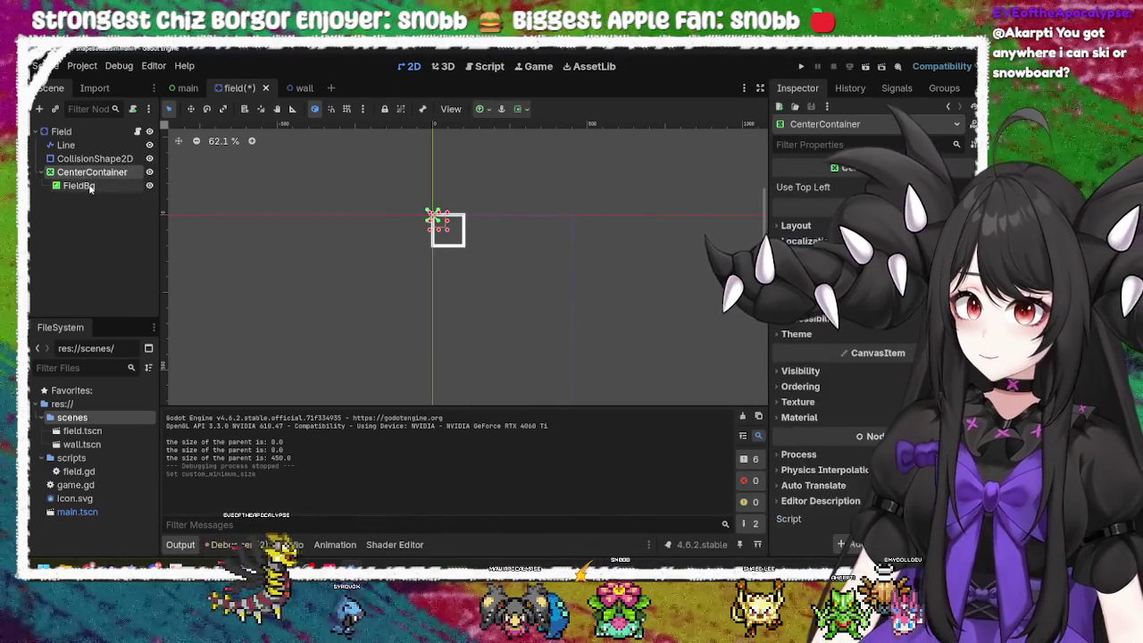
# Step: Turn on Clip Contents for FieldBg in the Inspector's Layout section
pyautogui.click(89, 187)
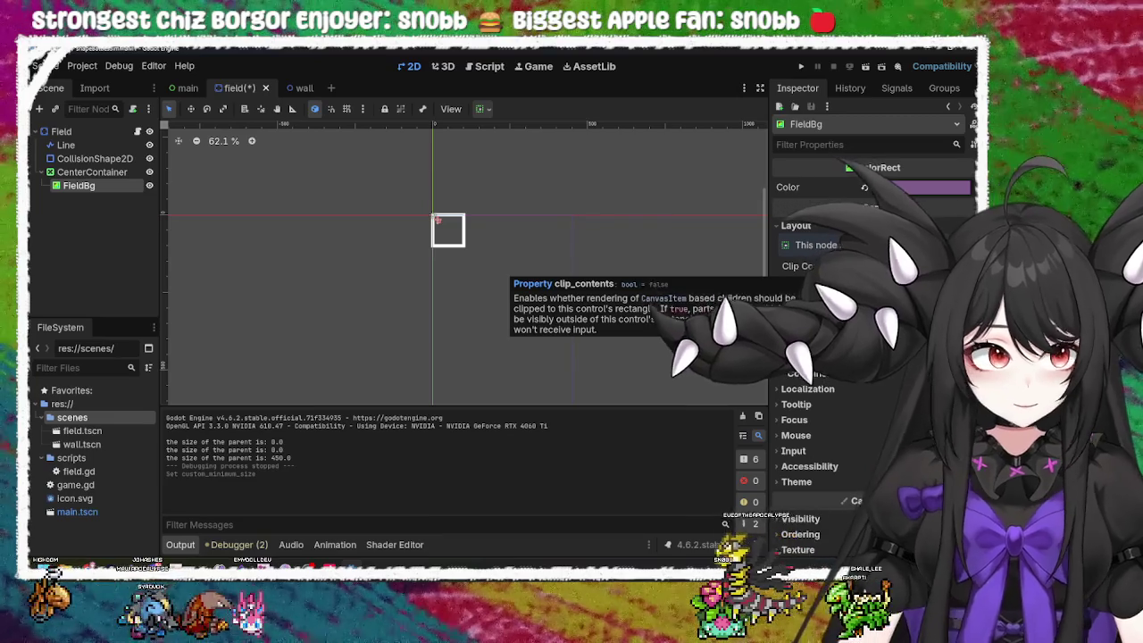
pyautogui.click(870, 265)
pyautogui.click(82, 171)
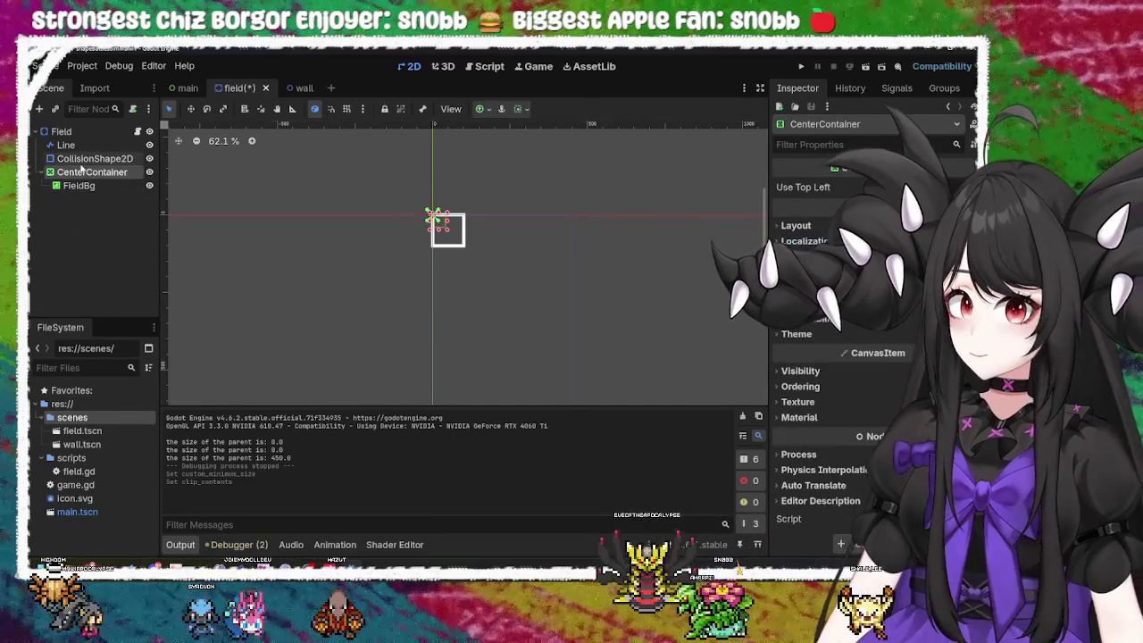
pyautogui.click(82, 159)
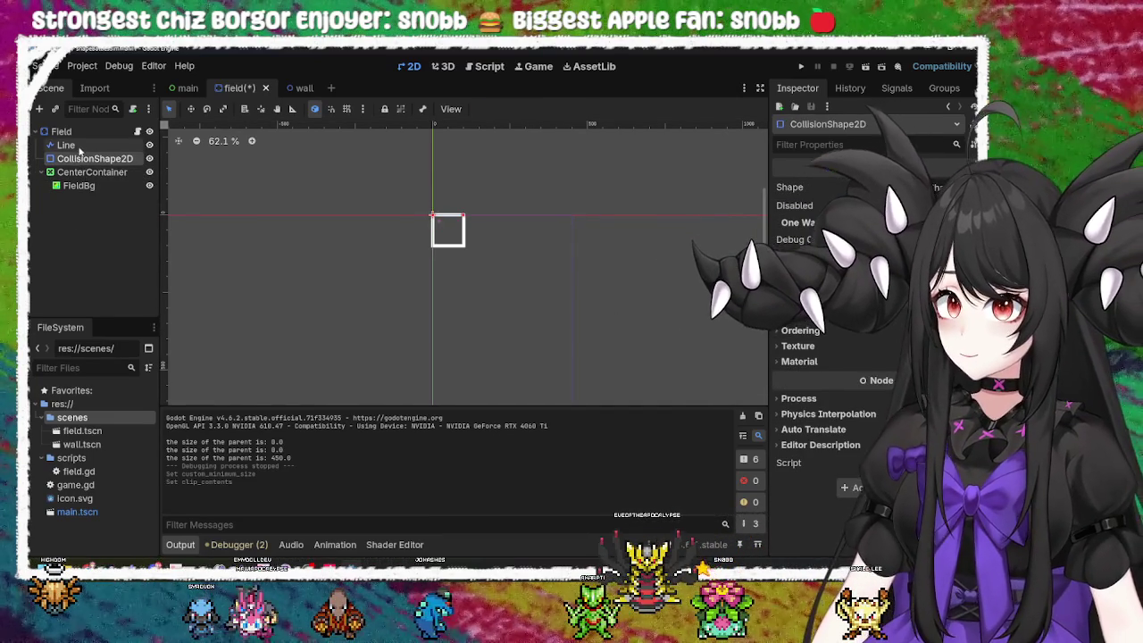
pyautogui.doubleClick(71, 157)
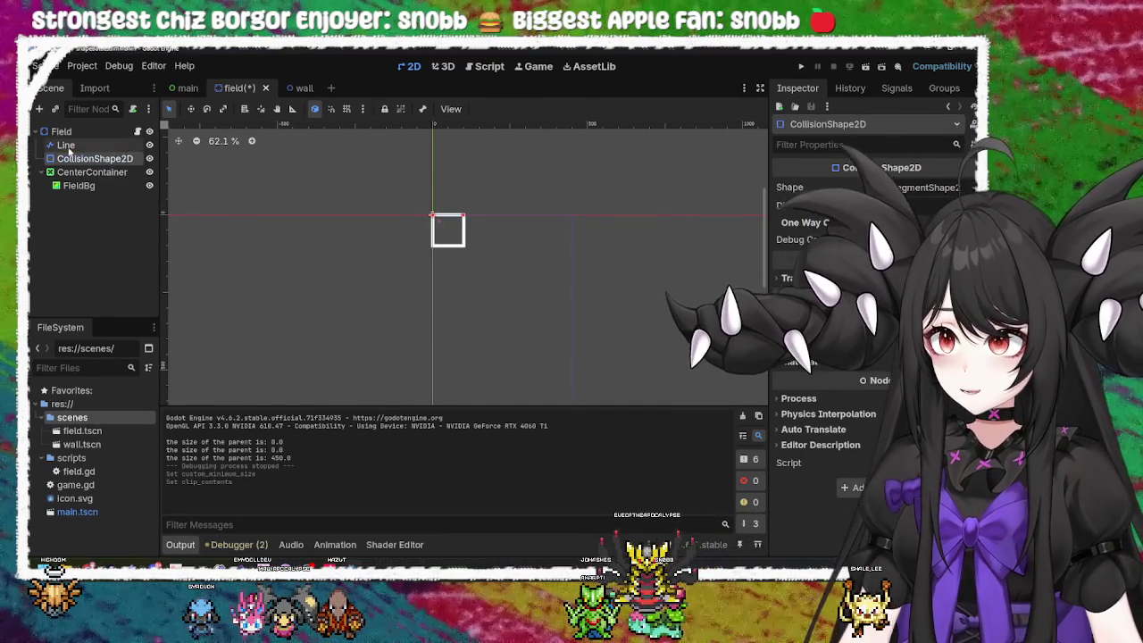
pyautogui.press('Escape')
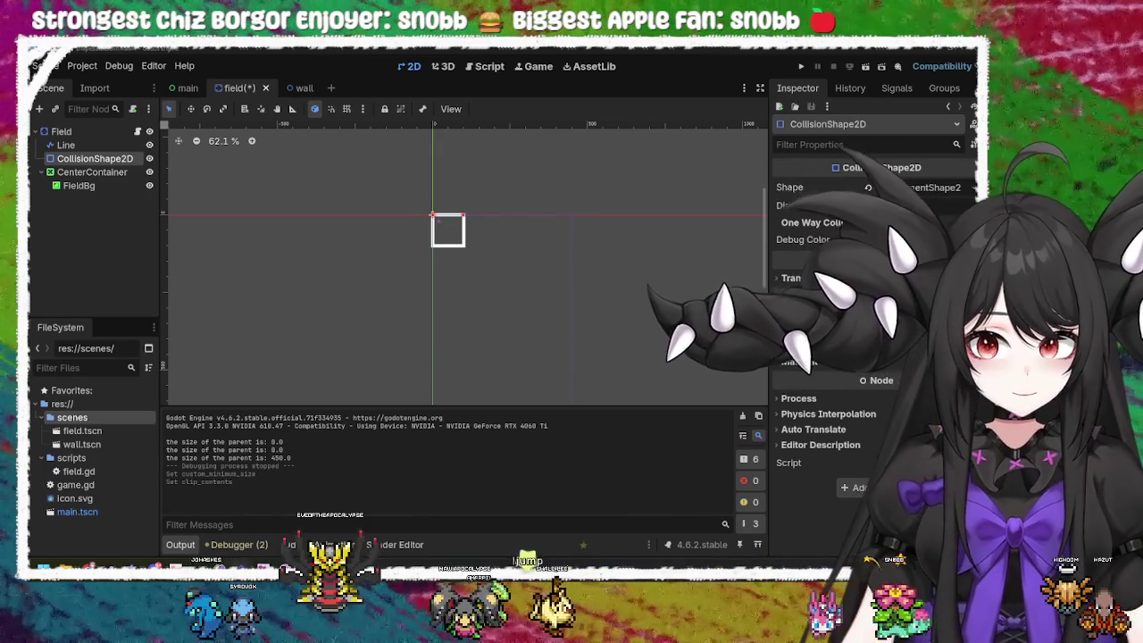
# Step: Set the CenterContainer's Anchors Preset to HCenter Wide in the Layout section
pyautogui.click(92, 172)
pyautogui.scroll(6, 453, 224)
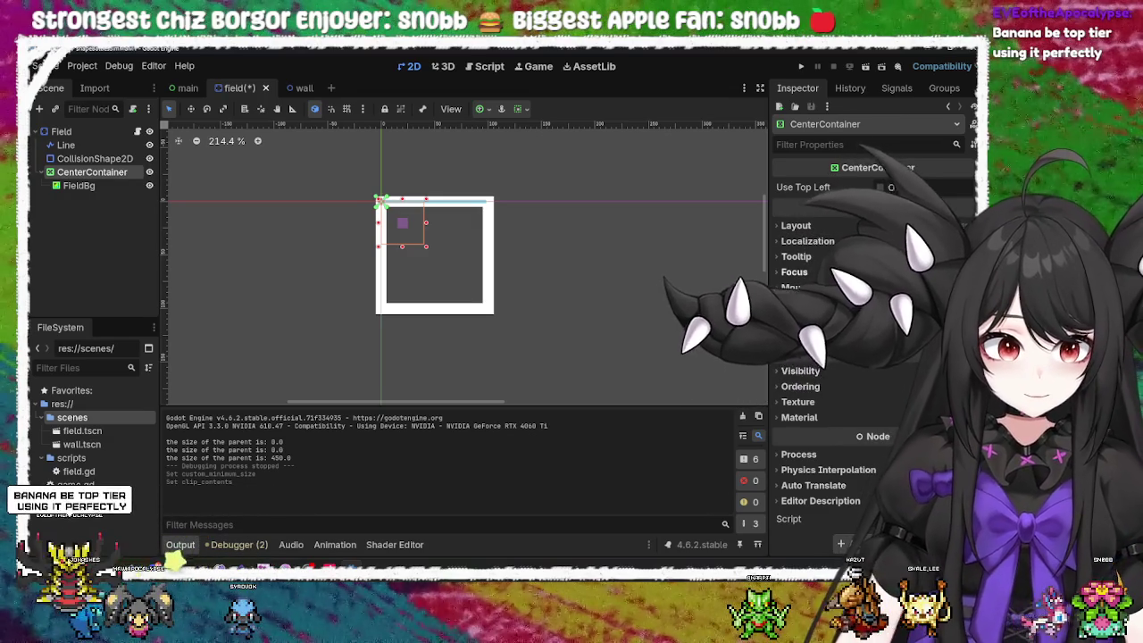
pyautogui.click(795, 226)
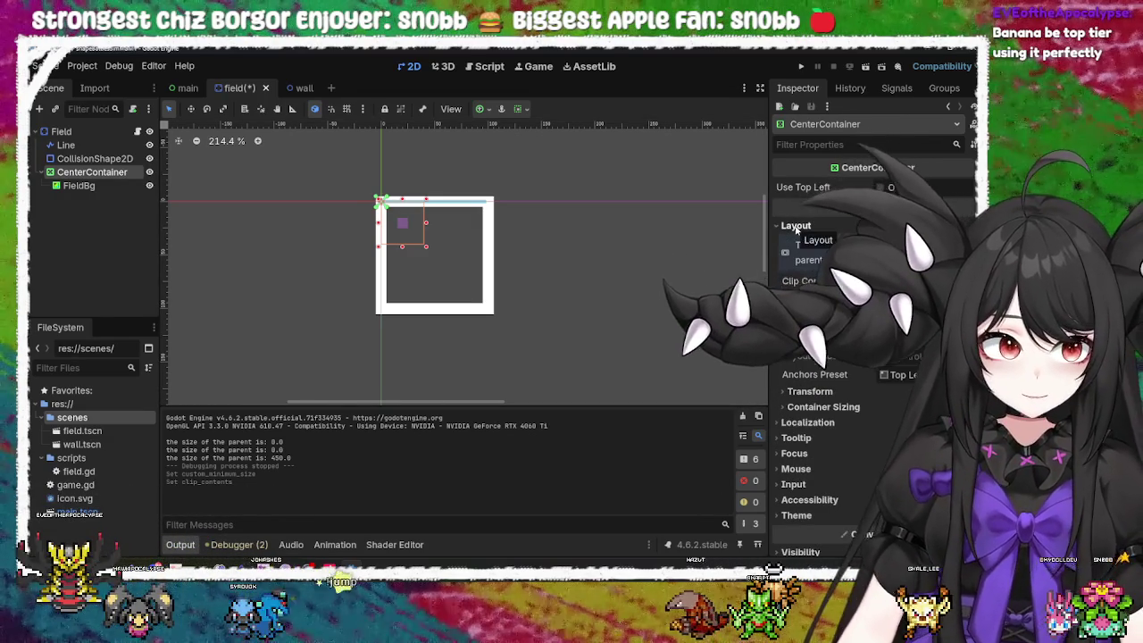
pyautogui.click(795, 225)
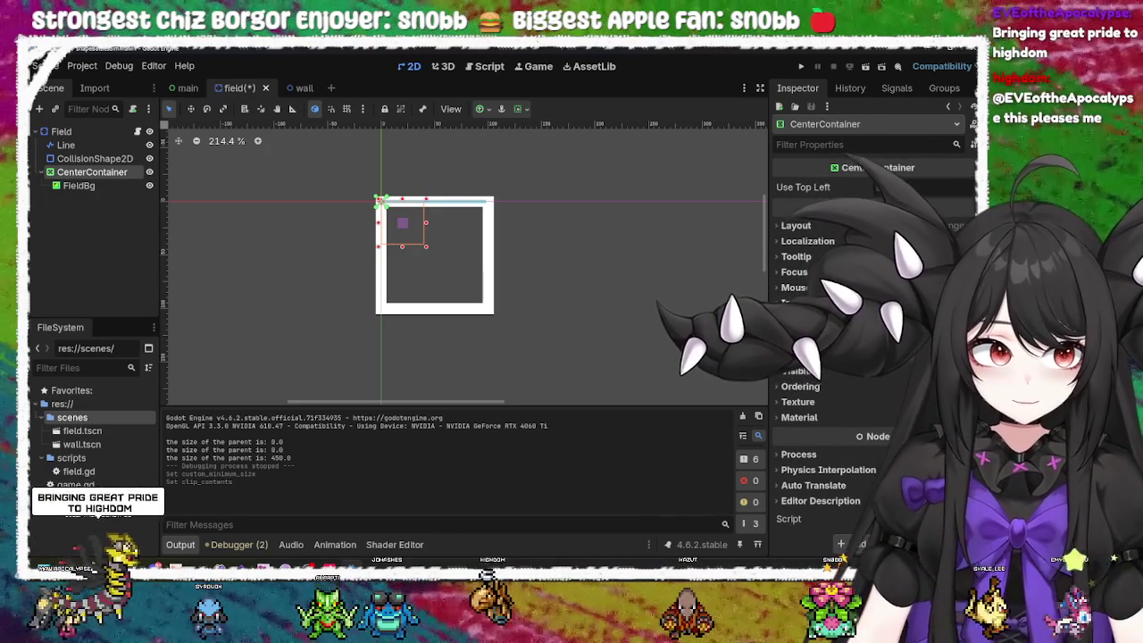
pyautogui.click(796, 225)
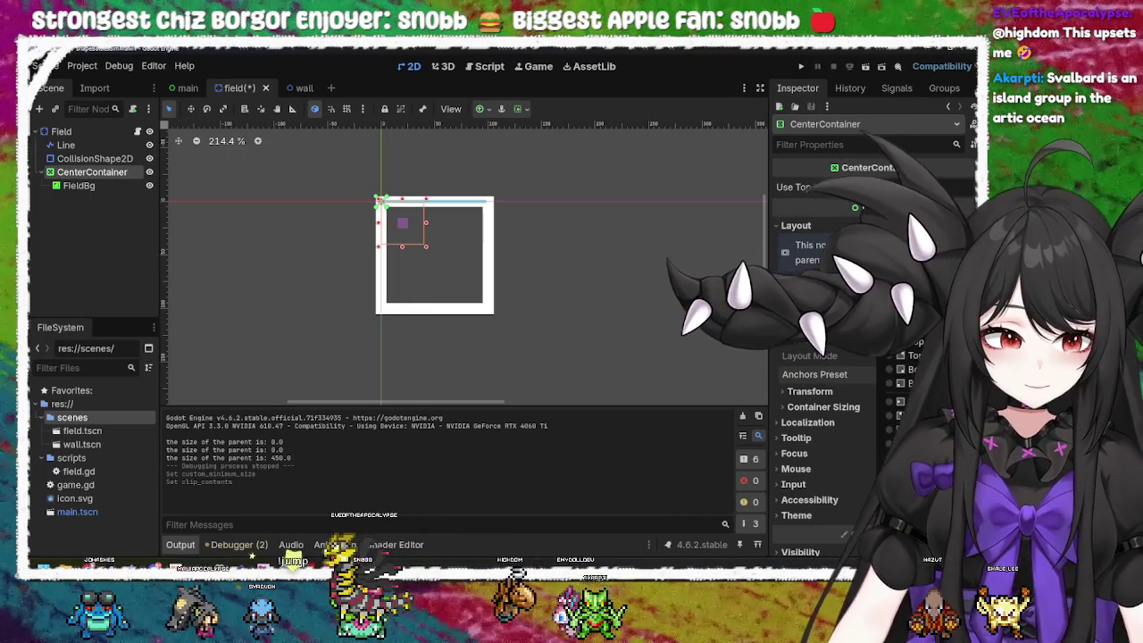
pyautogui.click(846, 509)
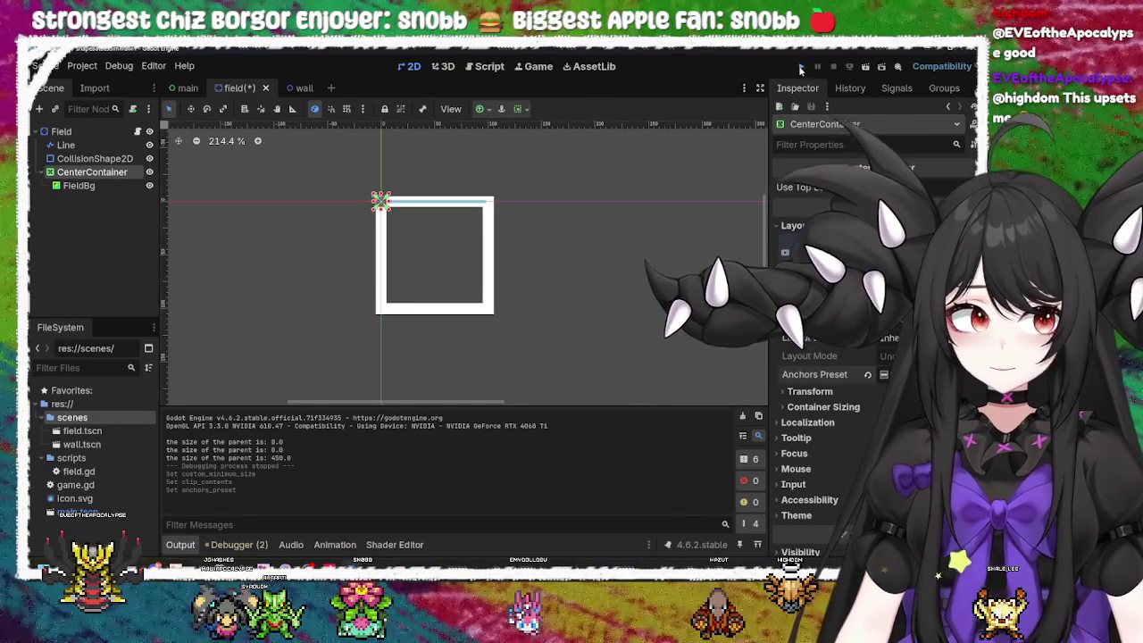
# Step: Try a vertical-center anchor preset on the CenterContainer and test-run the game
pyautogui.click(800, 66)
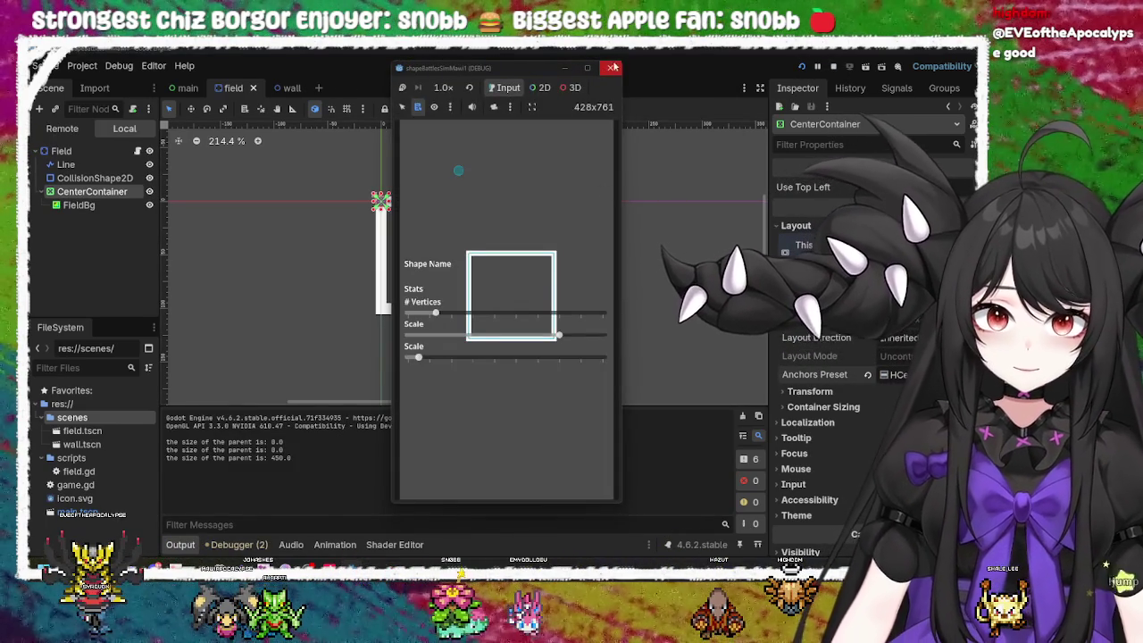
pyautogui.click(609, 68)
pyautogui.click(899, 374)
pyautogui.click(901, 500)
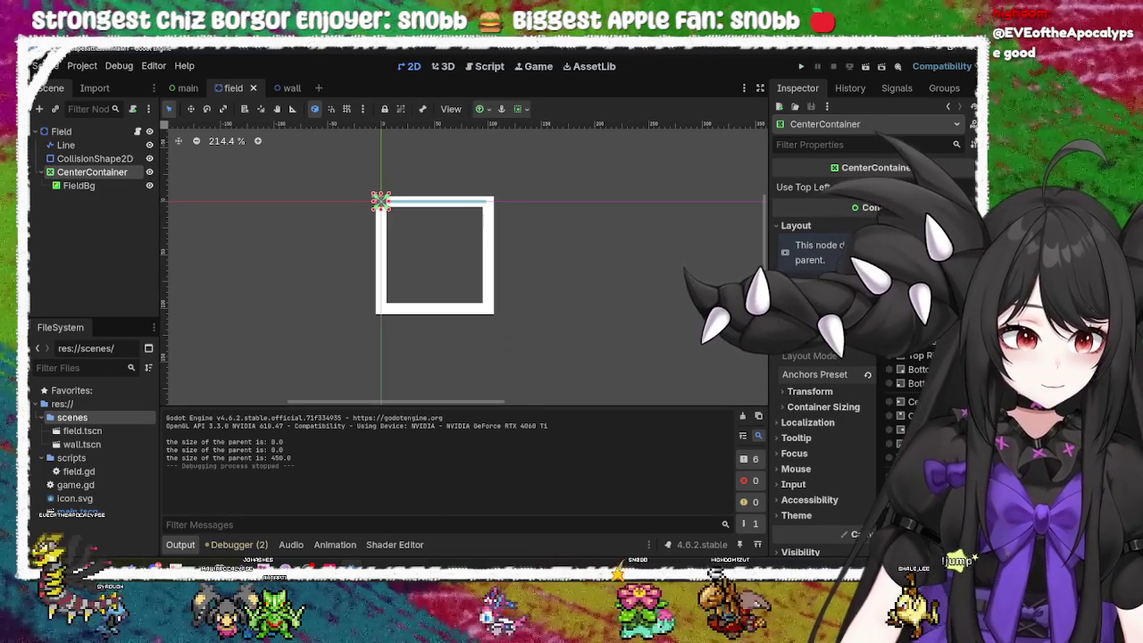
pyautogui.click(799, 66)
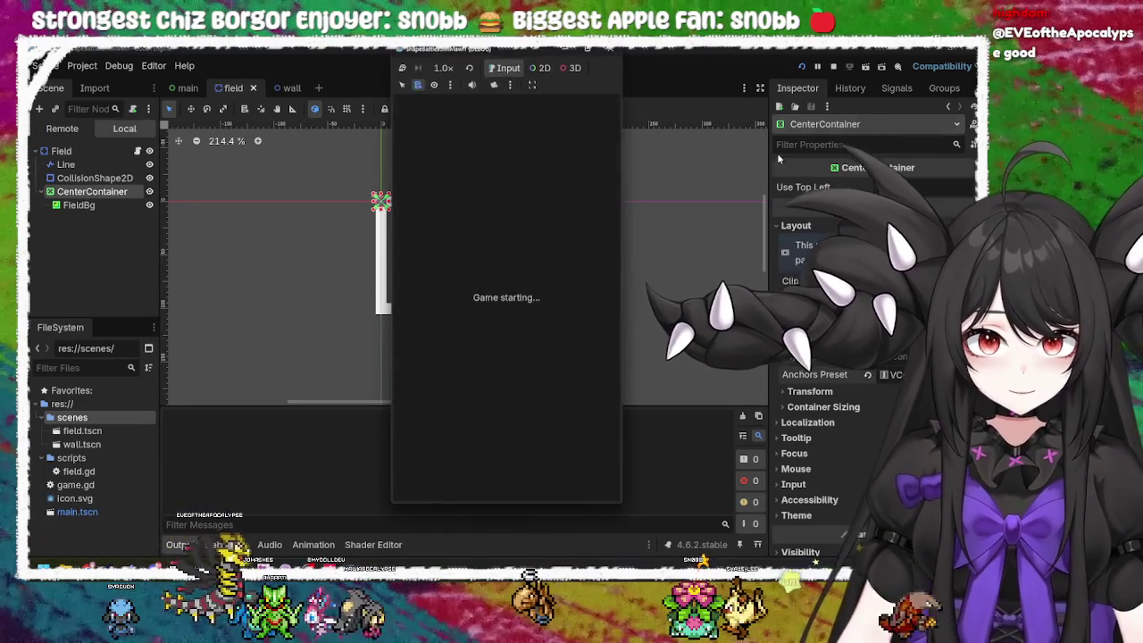
pyautogui.press('F8')
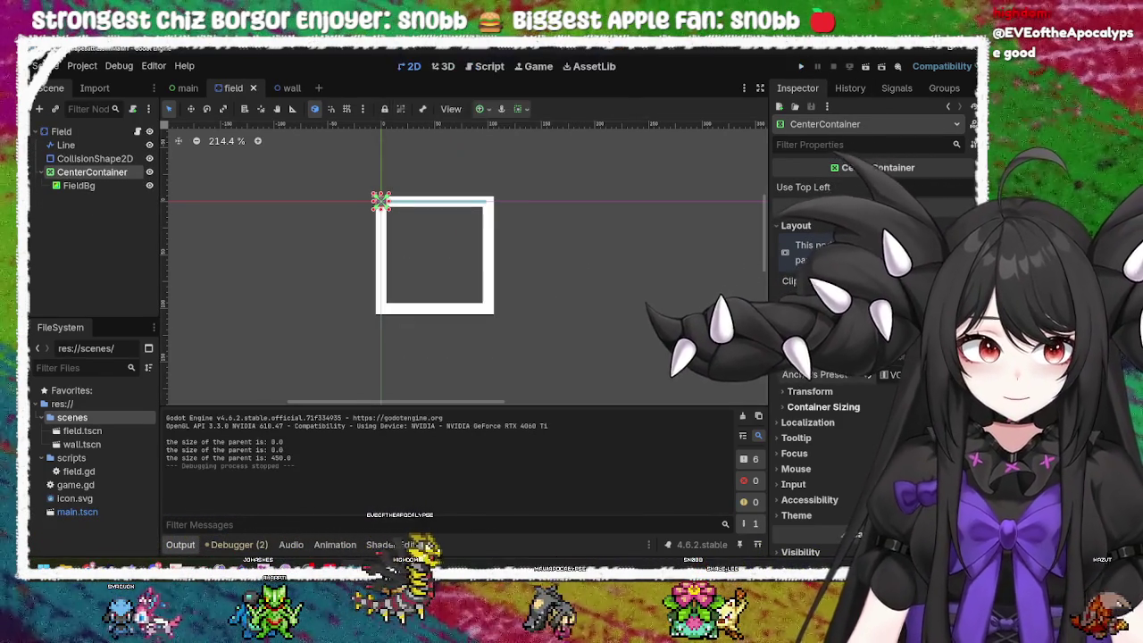
# Step: Switch the CenterContainer to the Center anchor preset and test-run again
pyautogui.click(902, 374)
pyautogui.click(901, 464)
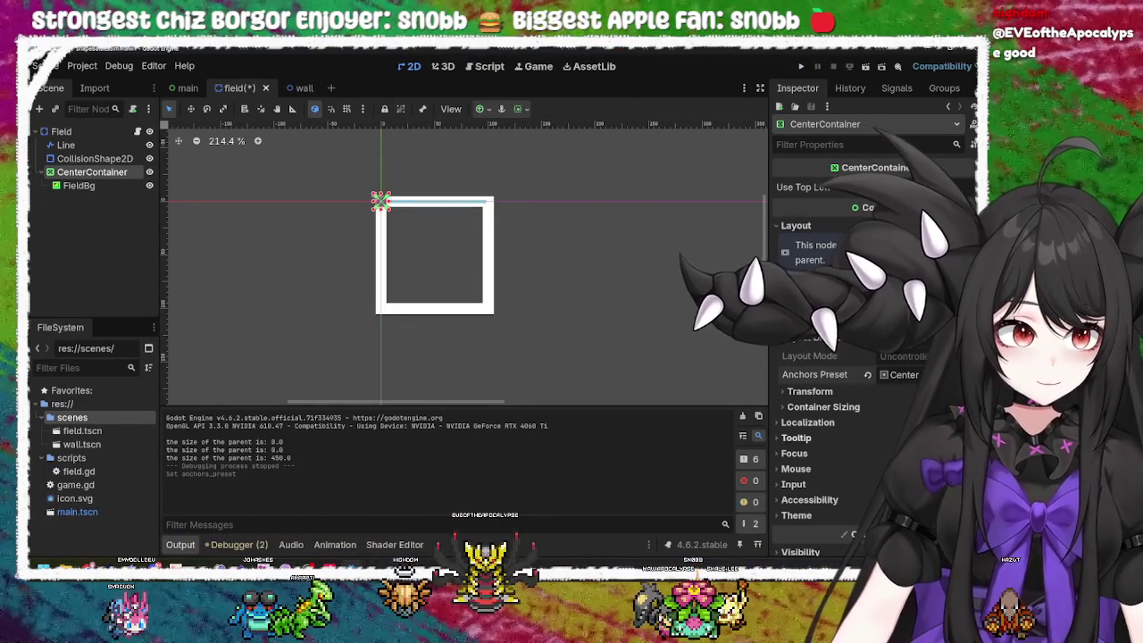
pyautogui.press('F5')
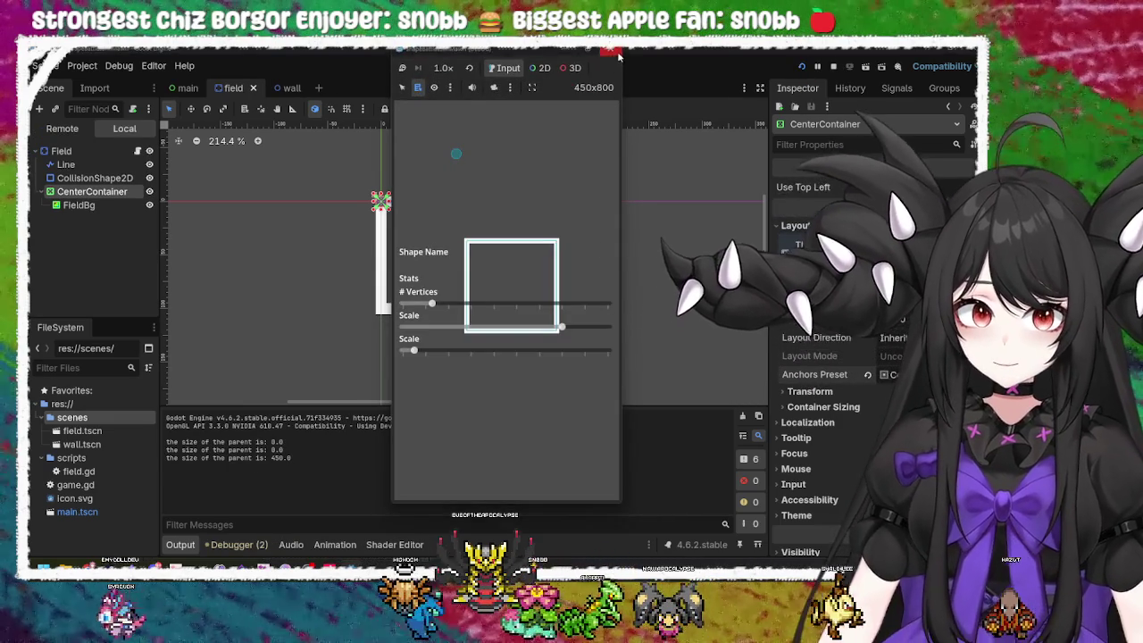
pyautogui.press('F8')
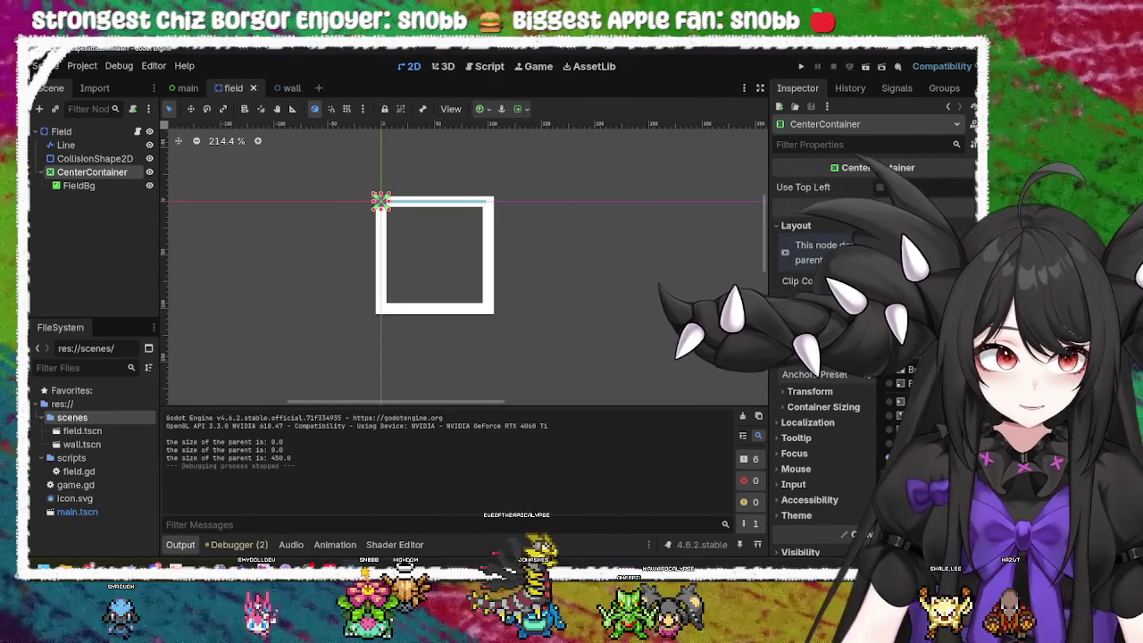
# Step: Reapply the Center anchor preset, expand Transform, and save the field scene
pyautogui.click(902, 357)
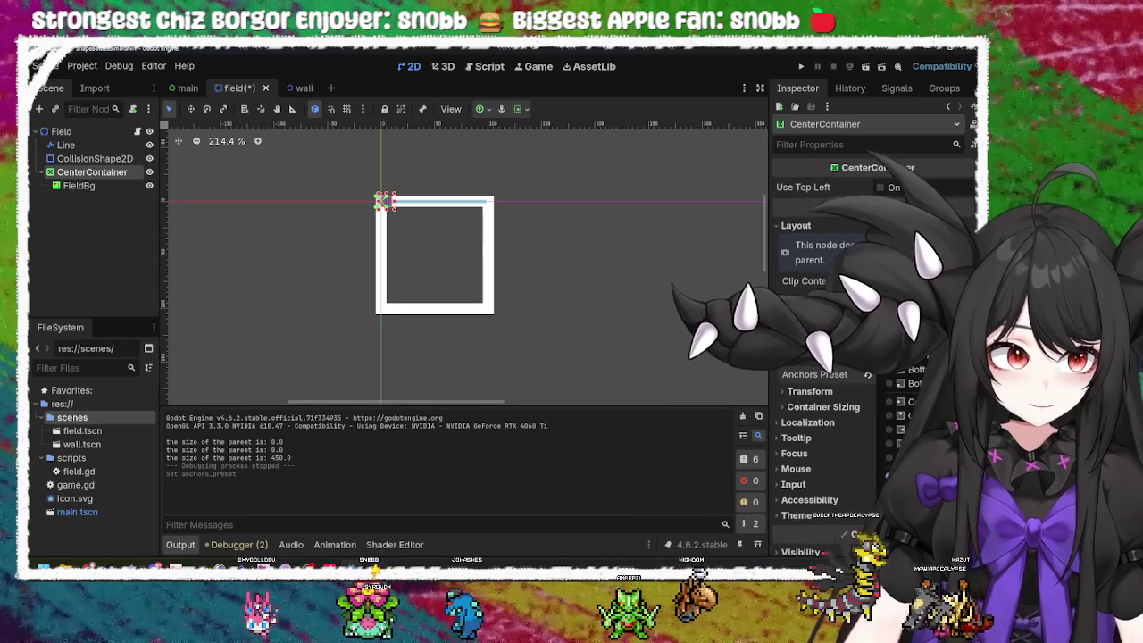
pyautogui.click(915, 549)
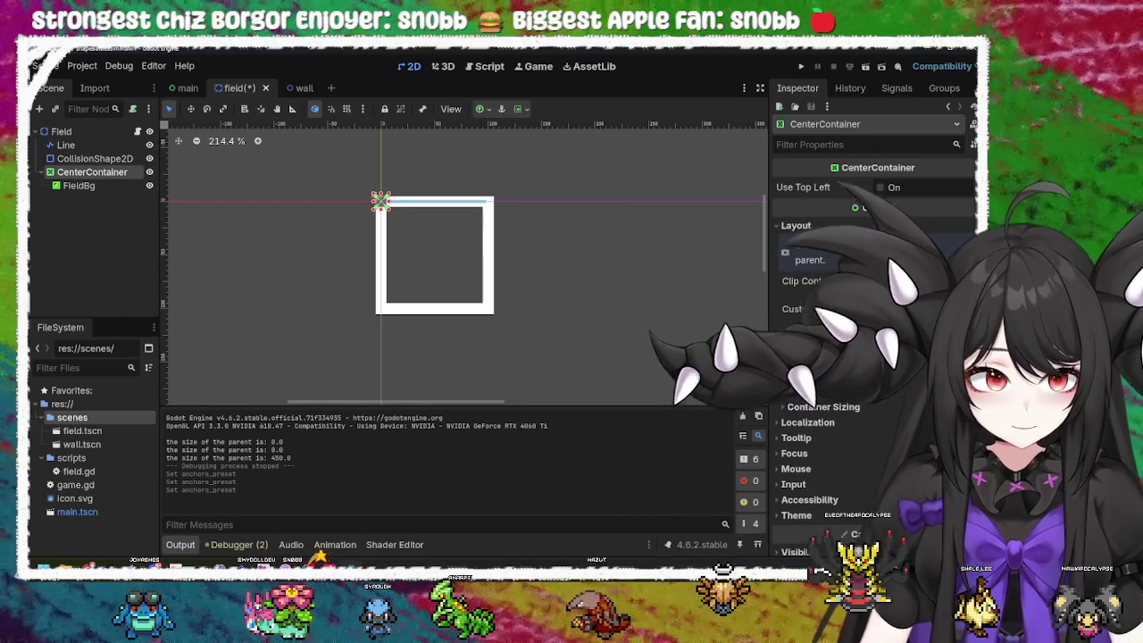
pyautogui.click(910, 389)
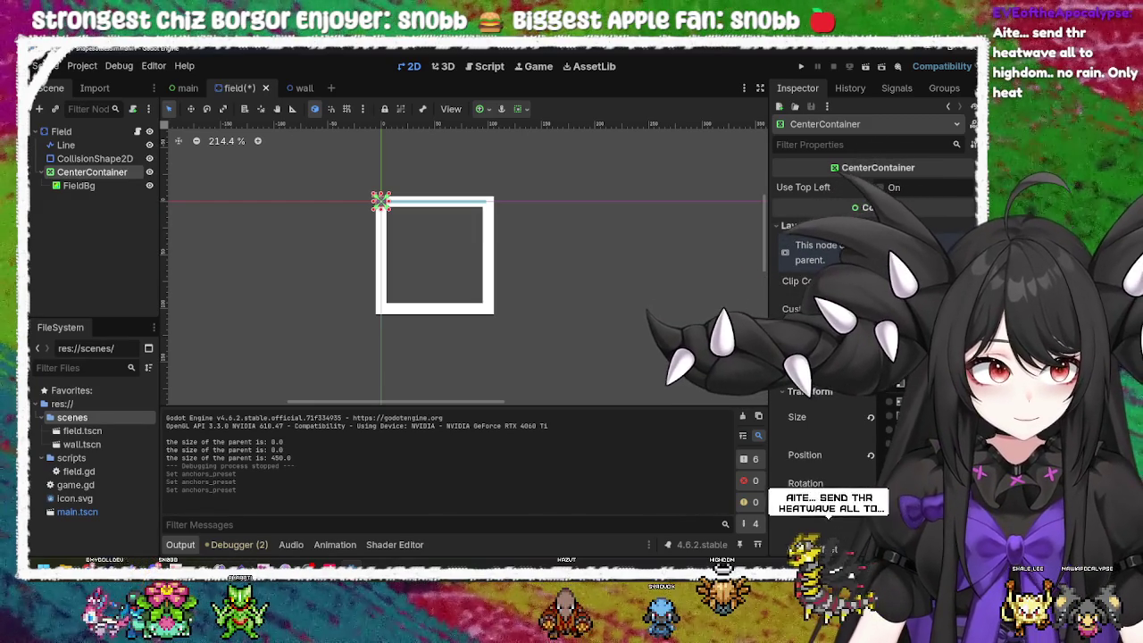
pyautogui.press('Escape')
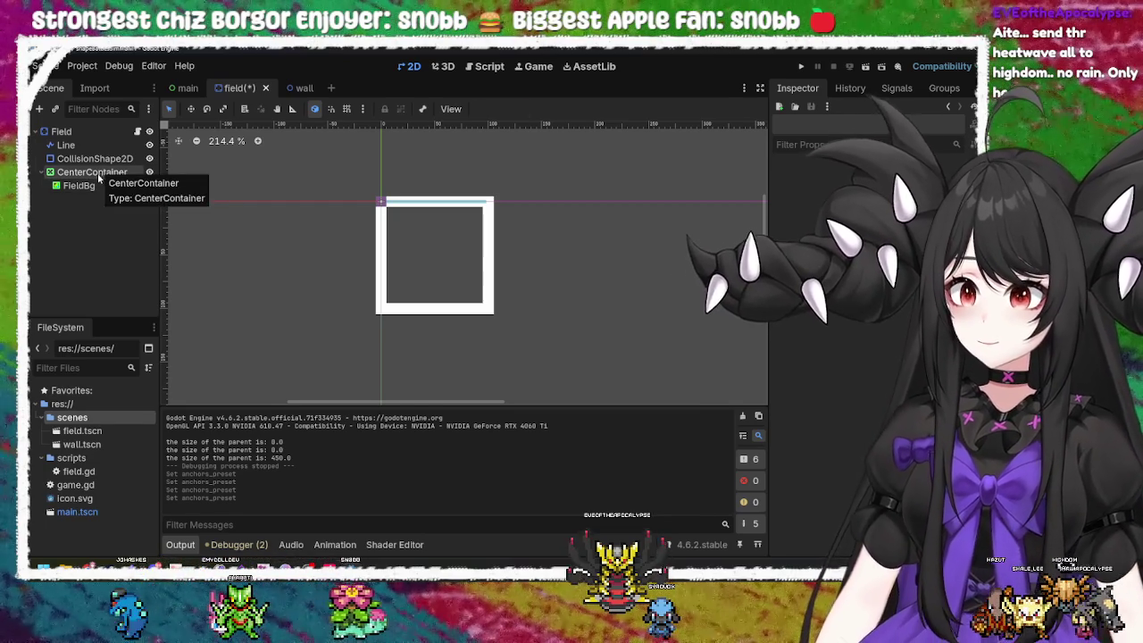
pyautogui.click(98, 173)
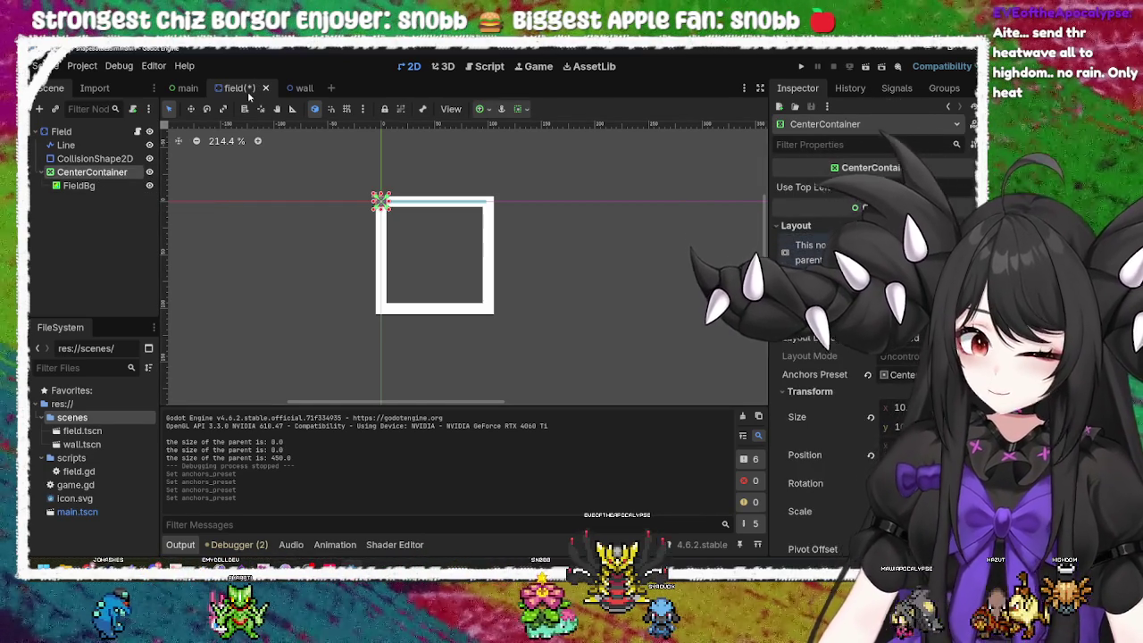
pyautogui.hotkey('ctrl', 's')
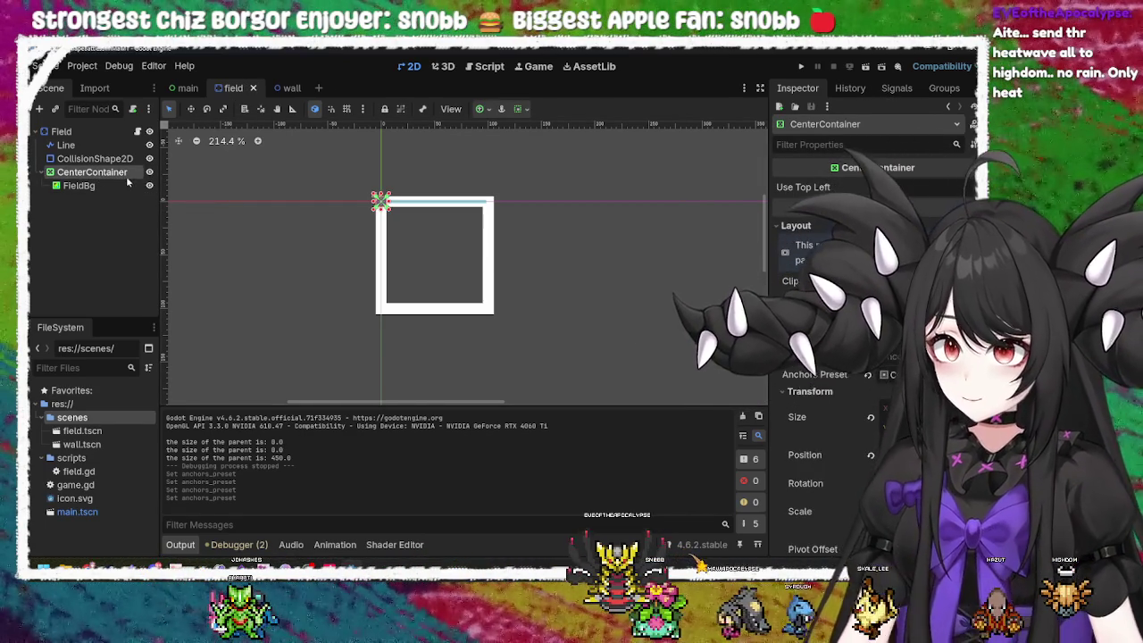
pyautogui.rightClick(131, 171)
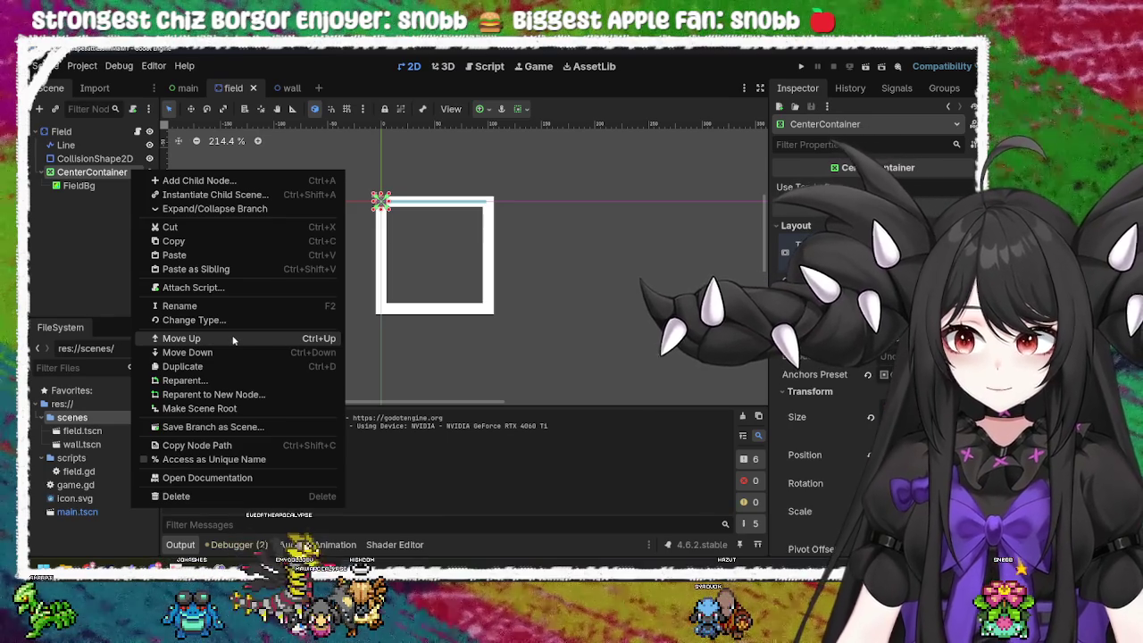
# Step: Attach a new script res://scenes/center_container.gd to the CenterContainer
pyautogui.click(228, 287)
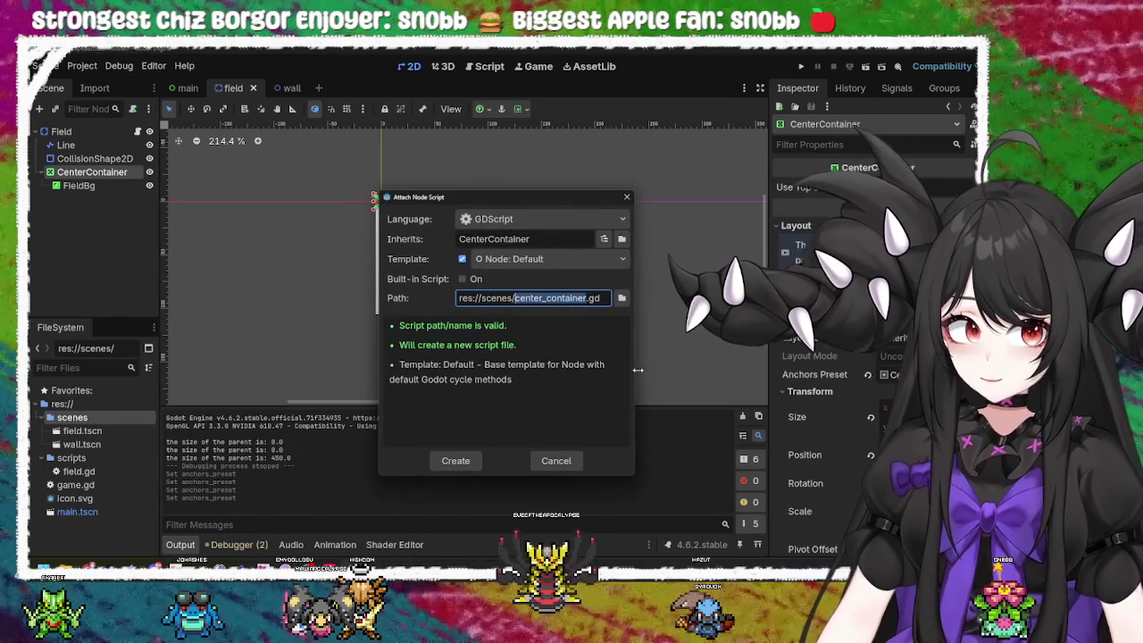
pyautogui.click(466, 461)
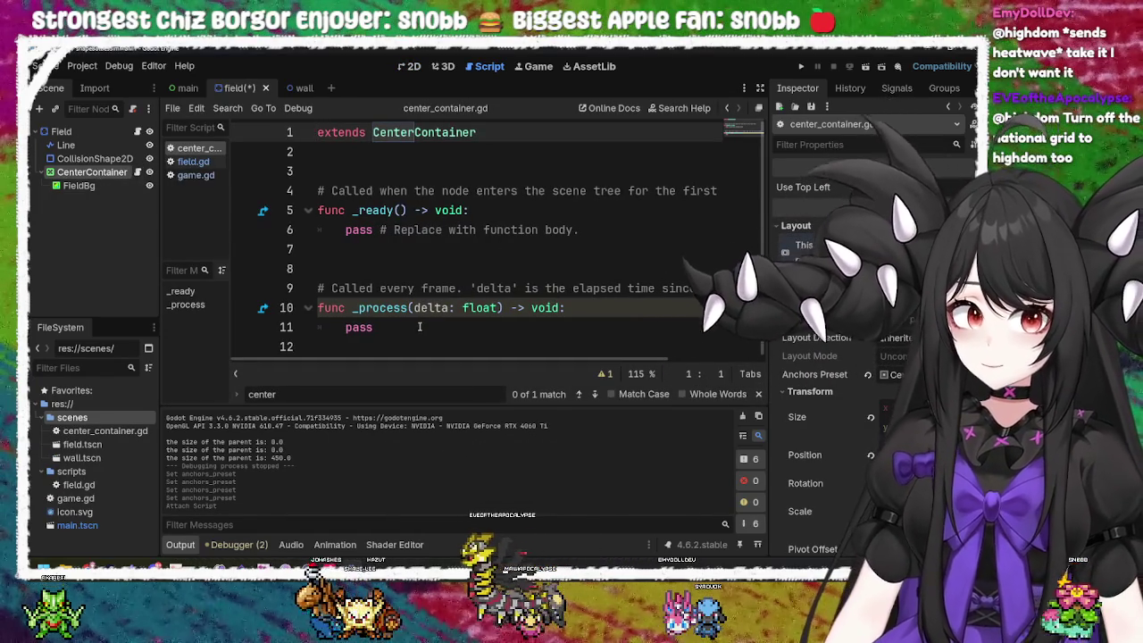
# Step: Try backspacing away the pass placeholder under _process
pyautogui.click(500, 327)
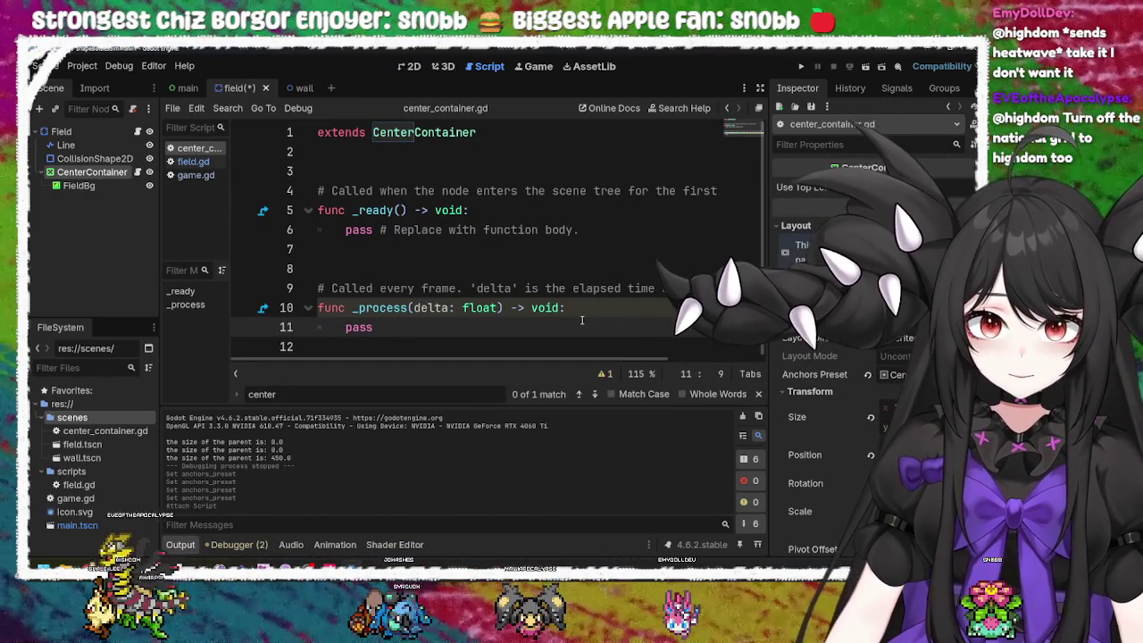
pyautogui.click(602, 308)
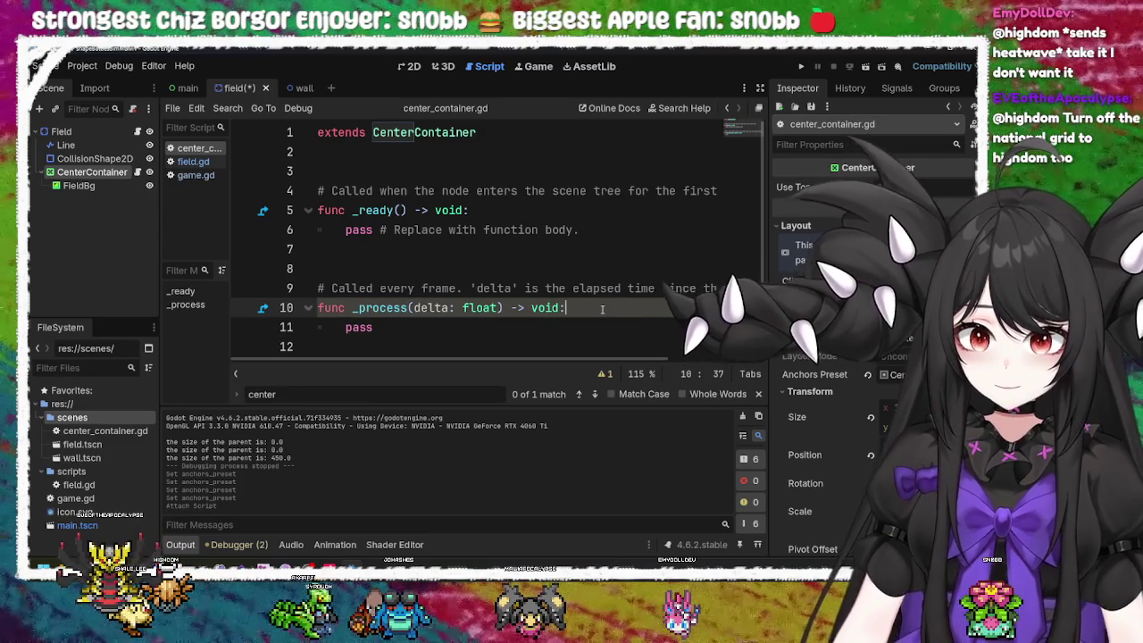
pyautogui.press('Down')
pyautogui.press('BackSpace')
pyautogui.press('BackSpace')
pyautogui.press('BackSpace')
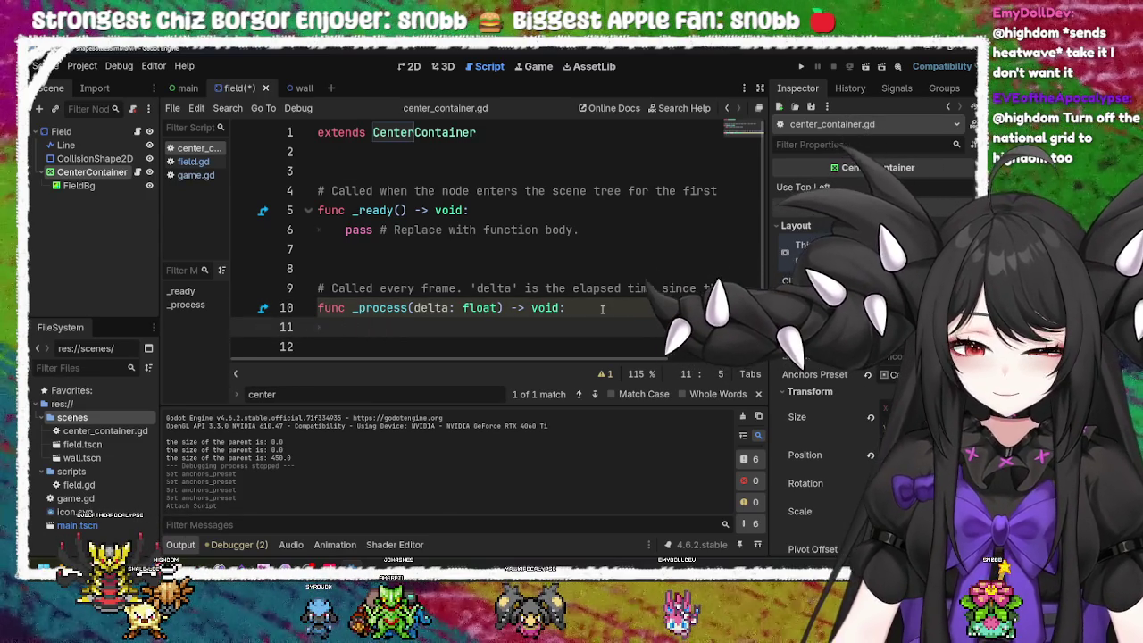
pyautogui.press('BackSpace')
pyautogui.press('BackSpace')
pyautogui.write('pass')
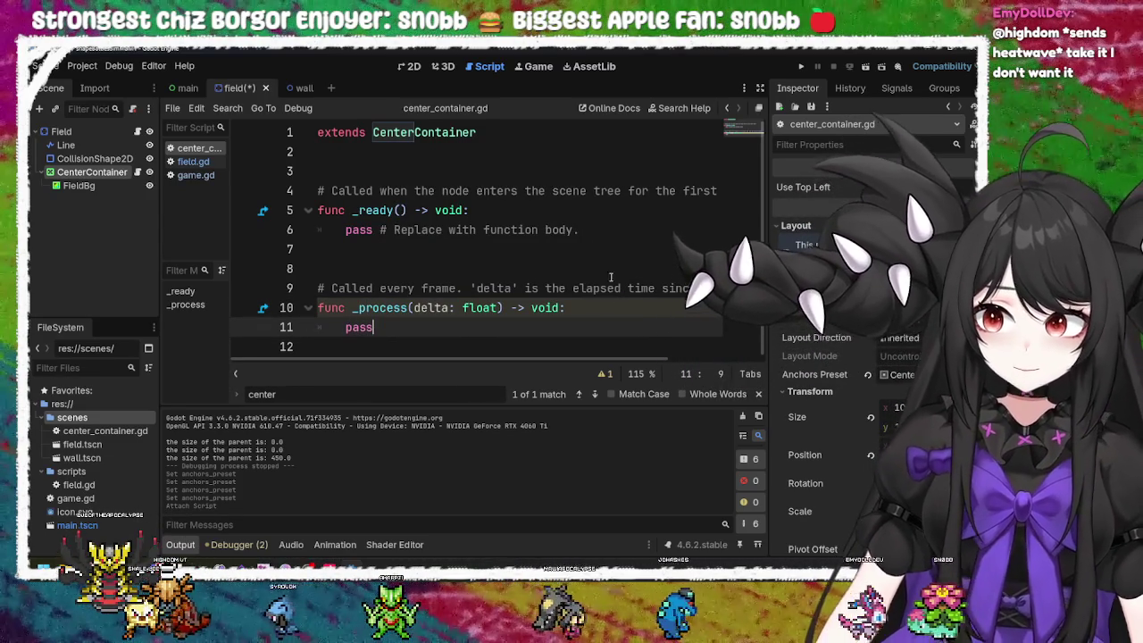
# Step: Select and delete the pass line under _process, leaving a blank indented line
pyautogui.click(604, 225)
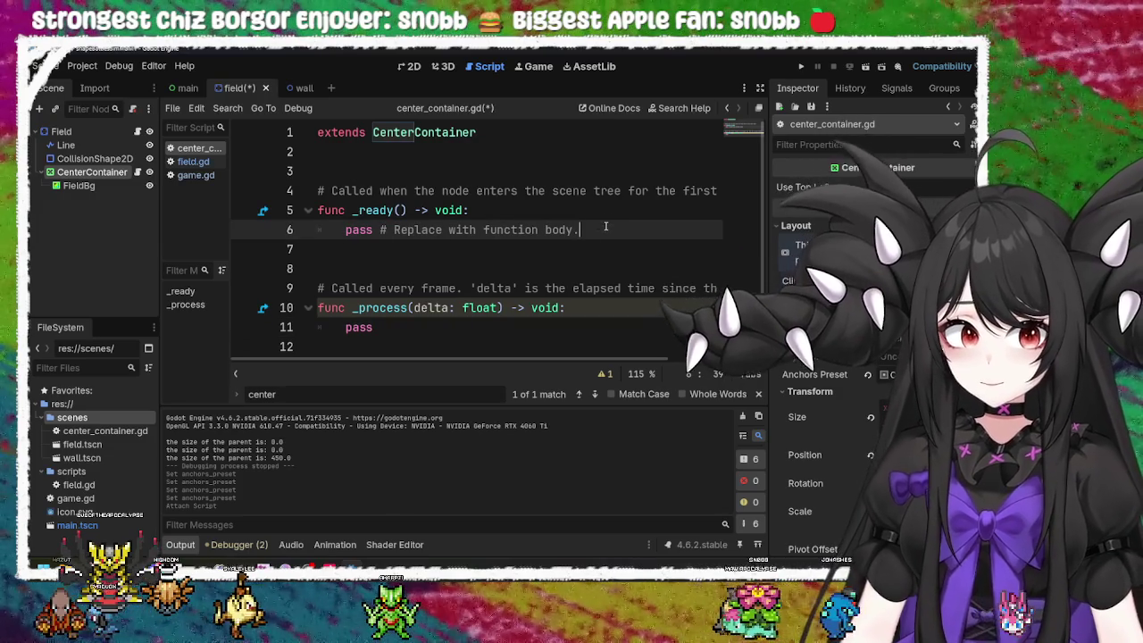
pyautogui.moveTo(590, 229); pyautogui.dragTo(535, 211)
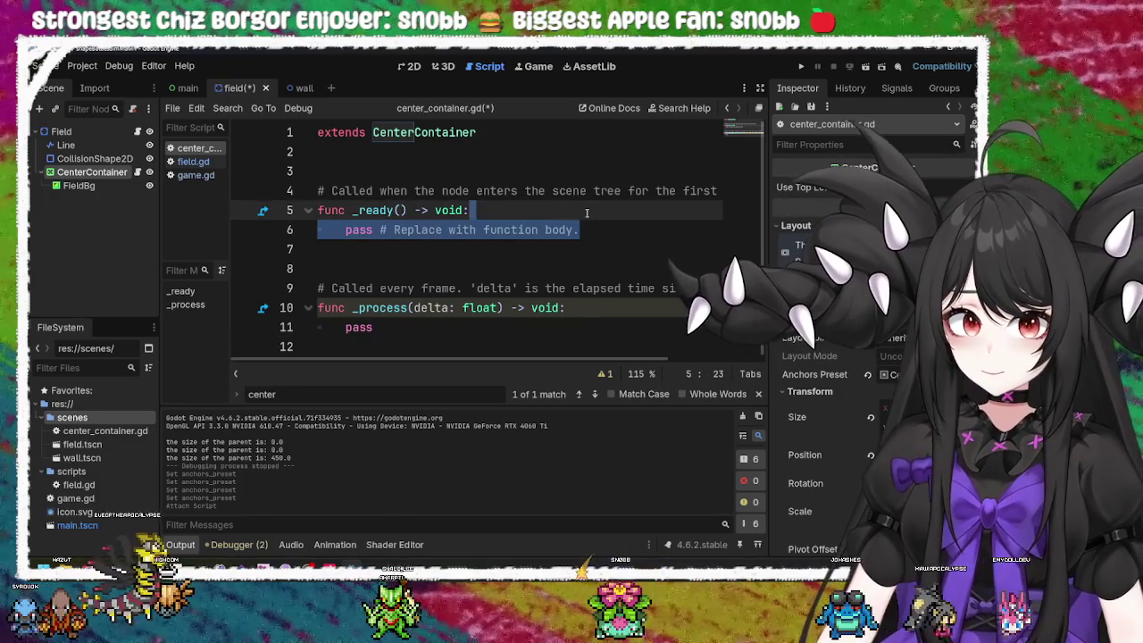
pyautogui.click(547, 323)
pyautogui.moveTo(547, 323); pyautogui.dragTo(609, 307)
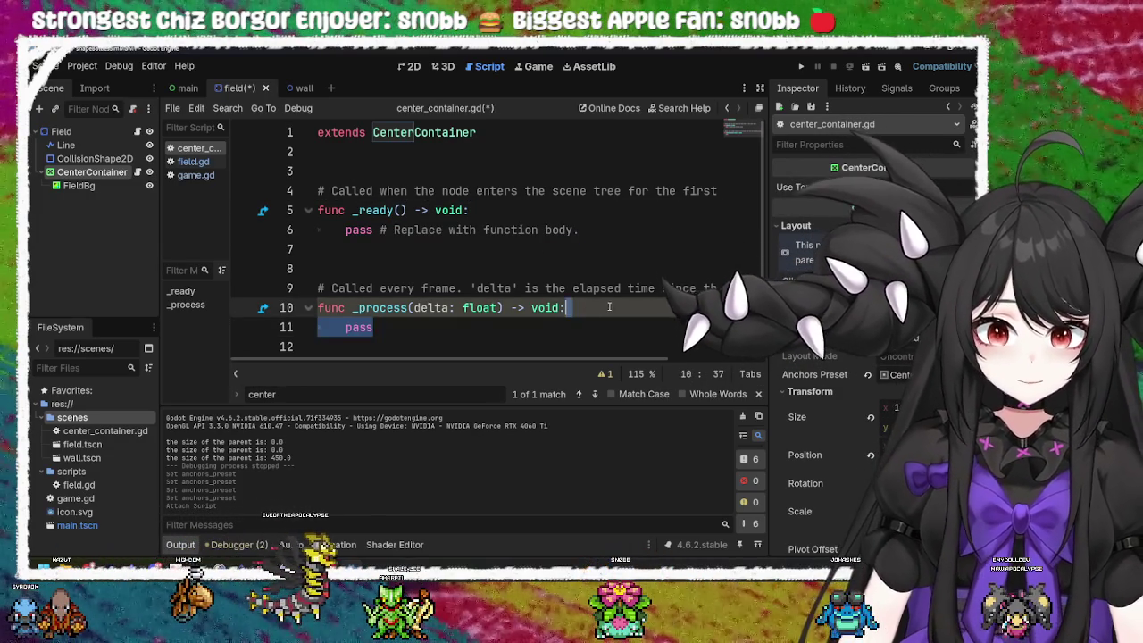
pyautogui.press('BackSpace')
pyautogui.press('Return')
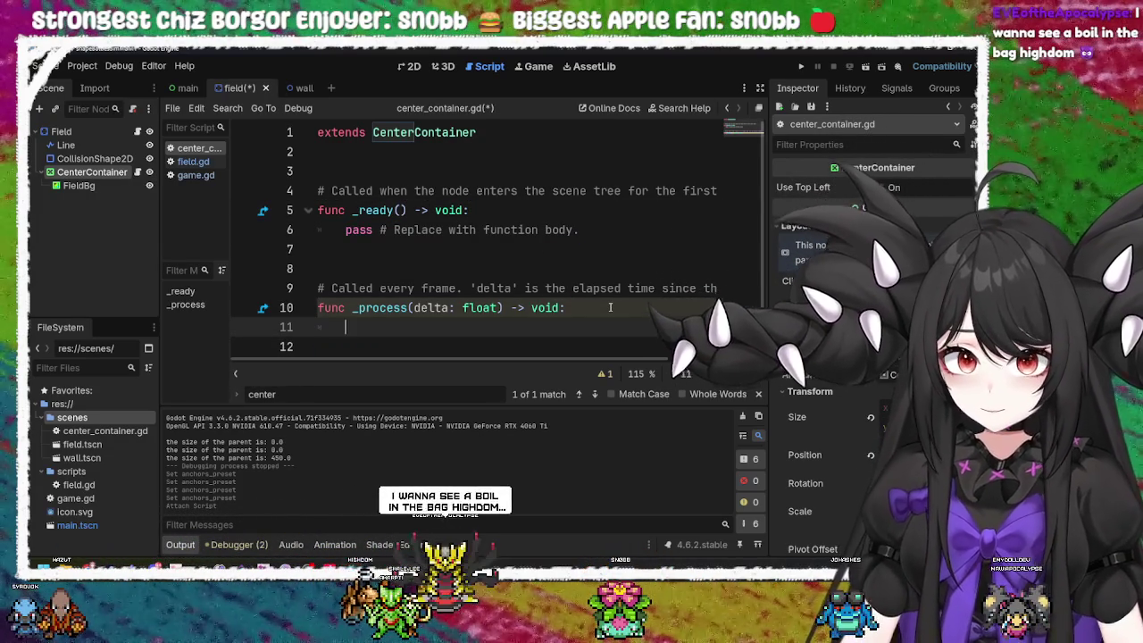
pyautogui.write('p')
pyautogui.press('BackSpace')
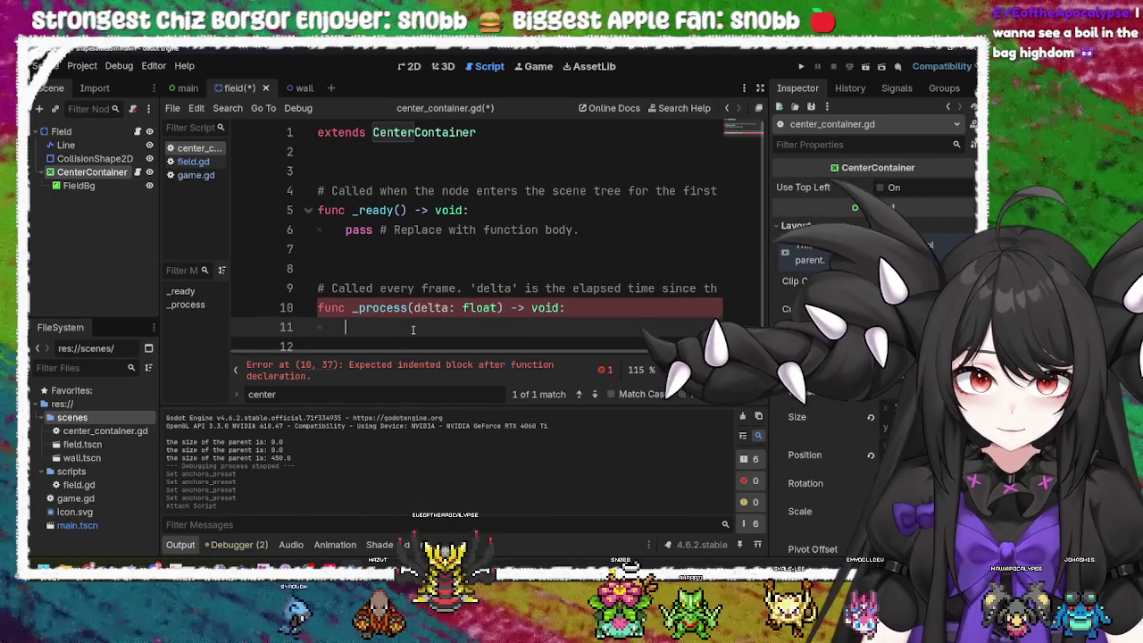
# Step: Write custom_minimum_size = get_viewport_rect() on line 11 via autocomplete, then start a member access
pyautogui.write('cus')
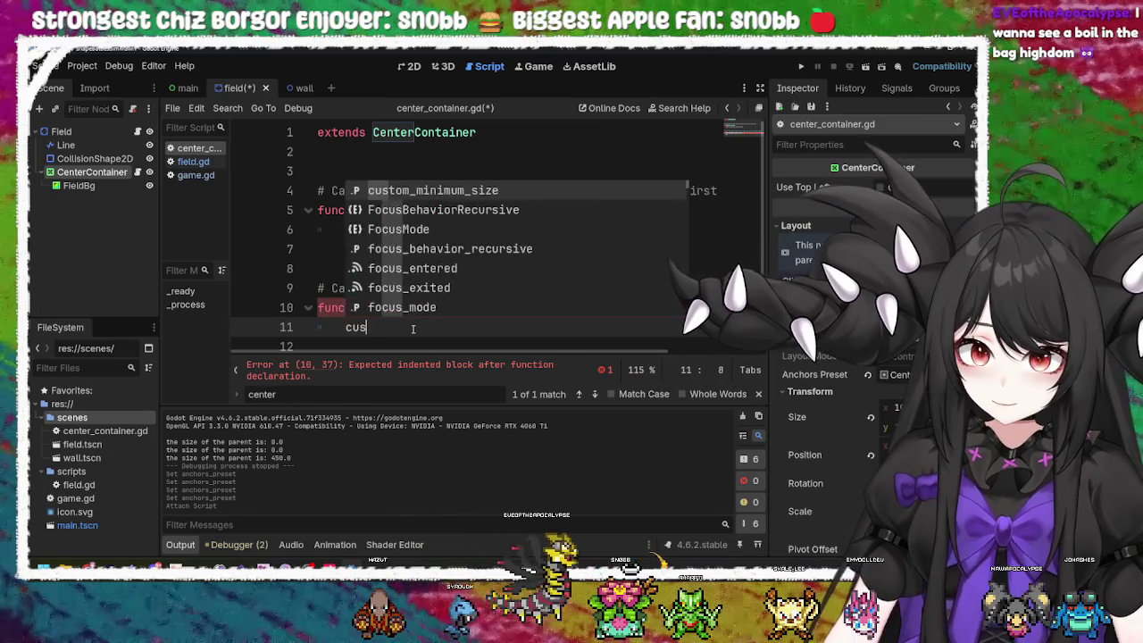
pyautogui.write('tom')
pyautogui.press('Return')
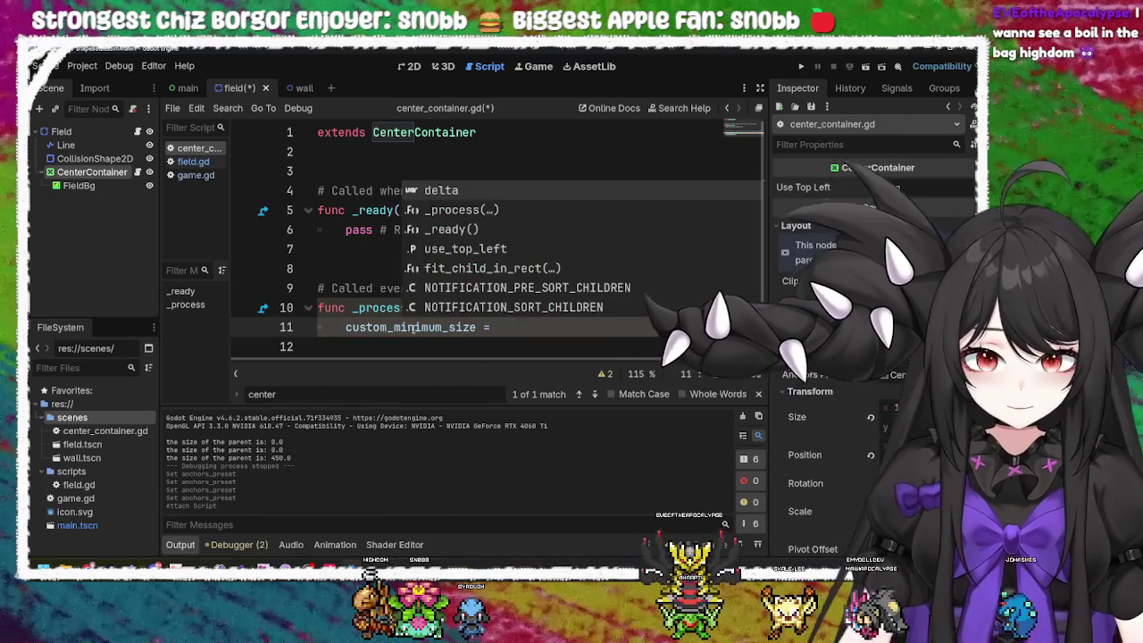
pyautogui.write(')')
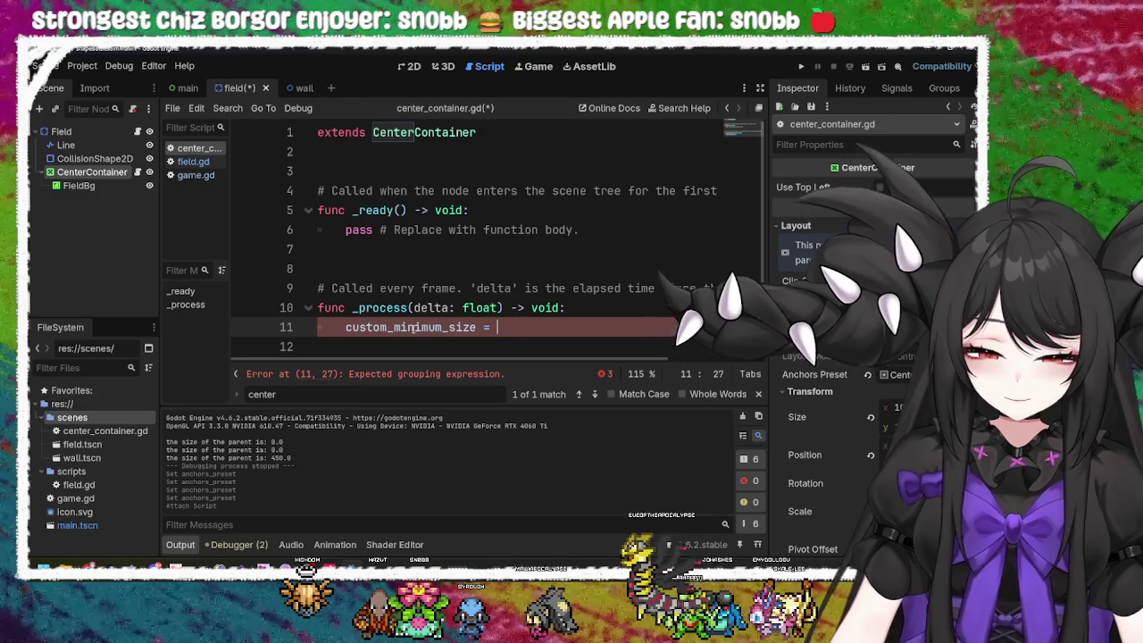
pyautogui.press('BackSpace')
pyautogui.press('BackSpace')
pyautogui.write('vi')
pyautogui.press('BackSpace')
pyautogui.press('BackSpace')
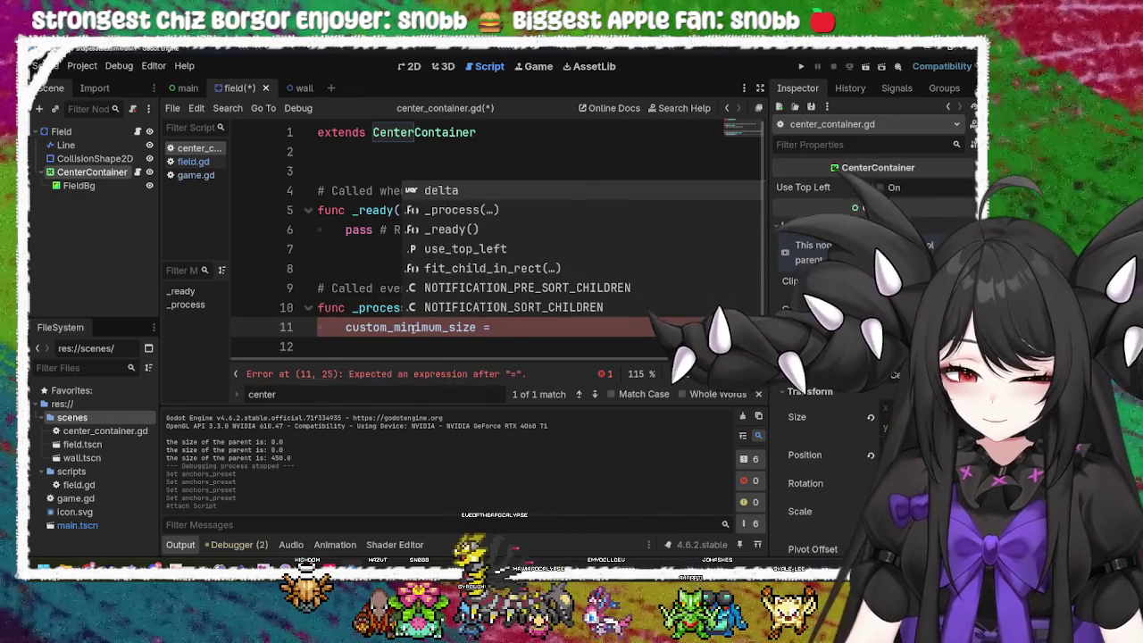
pyautogui.write('get')
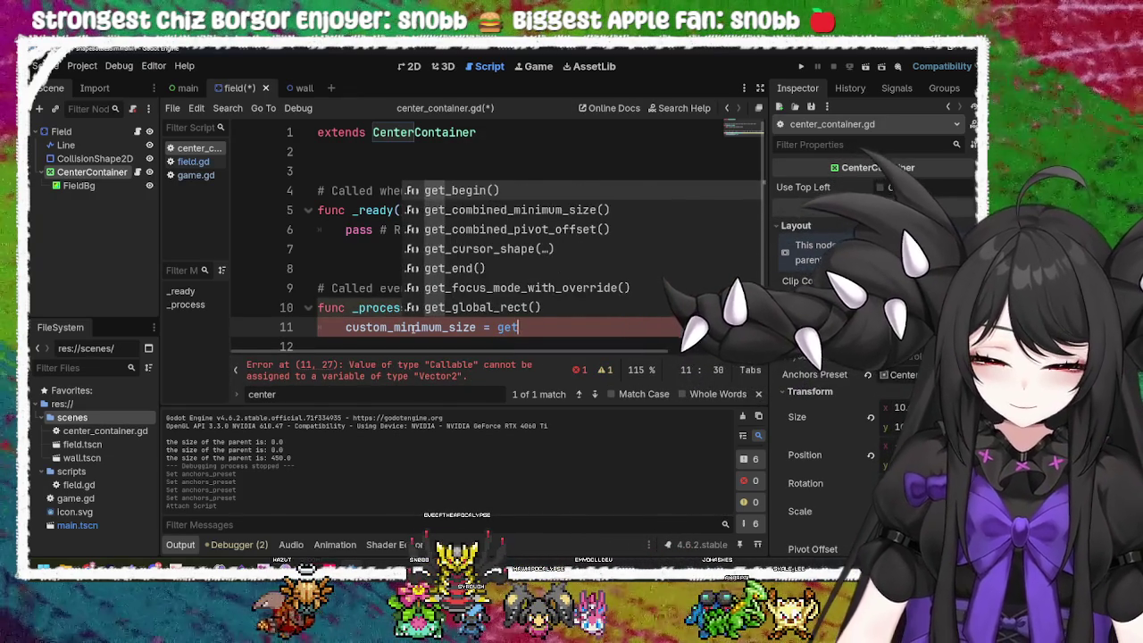
pyautogui.write('_viw')
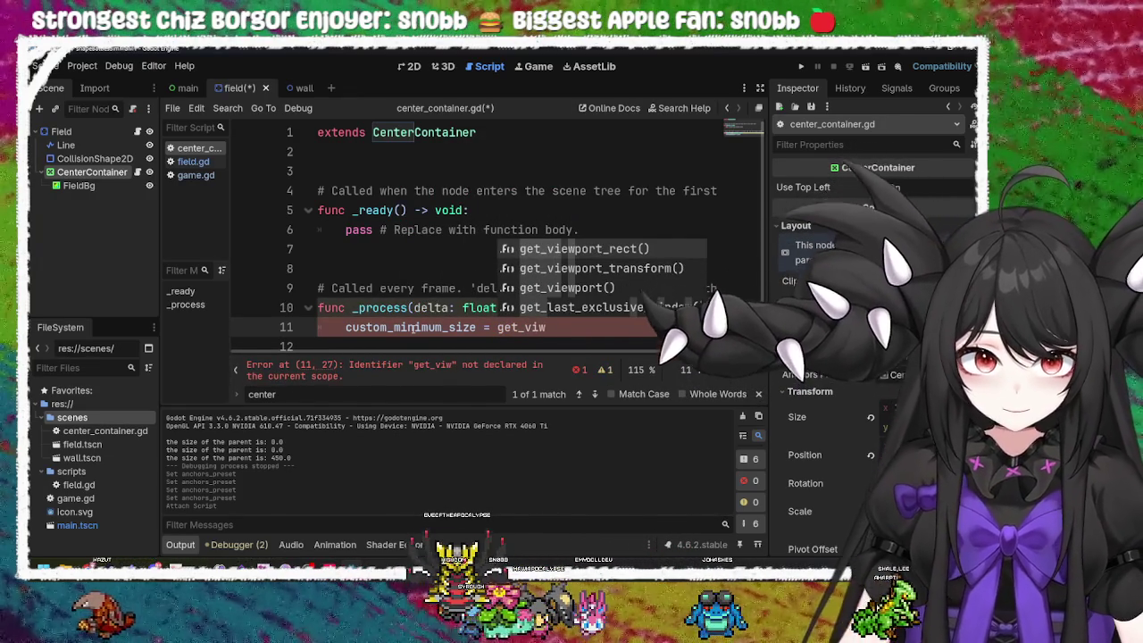
pyautogui.press('Return')
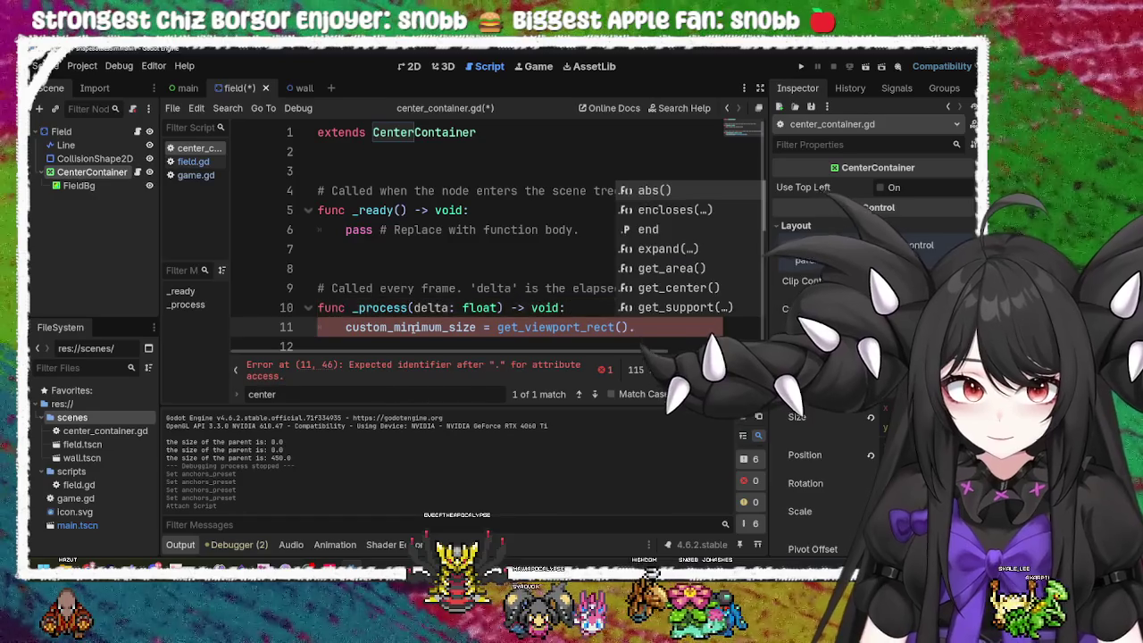
pyautogui.write('get')
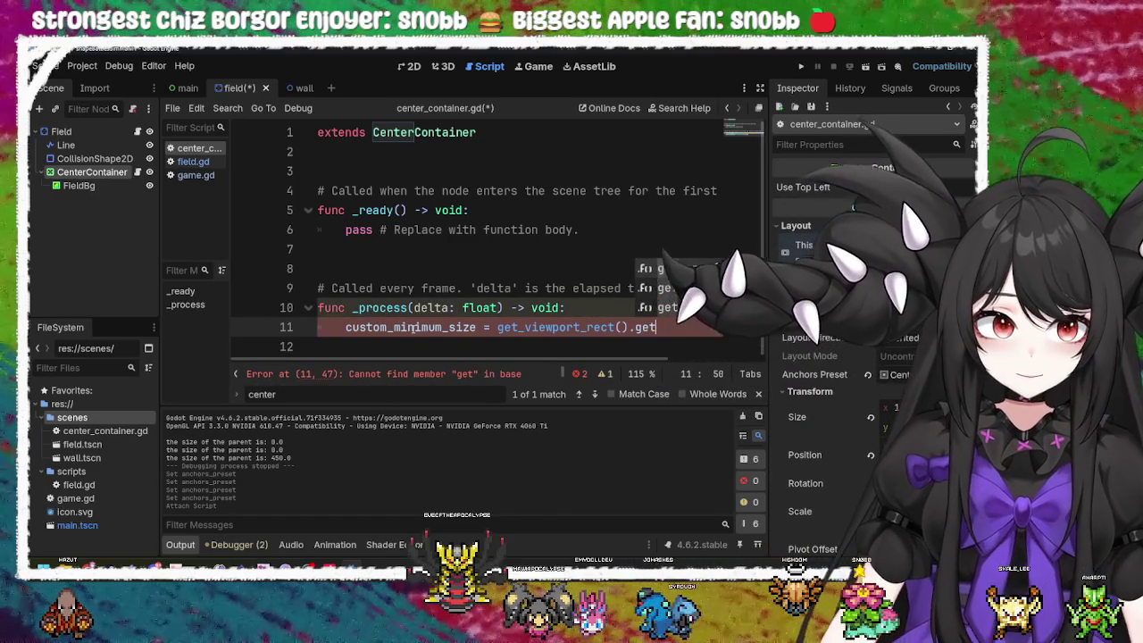
pyautogui.write('v')
pyautogui.write('isi')
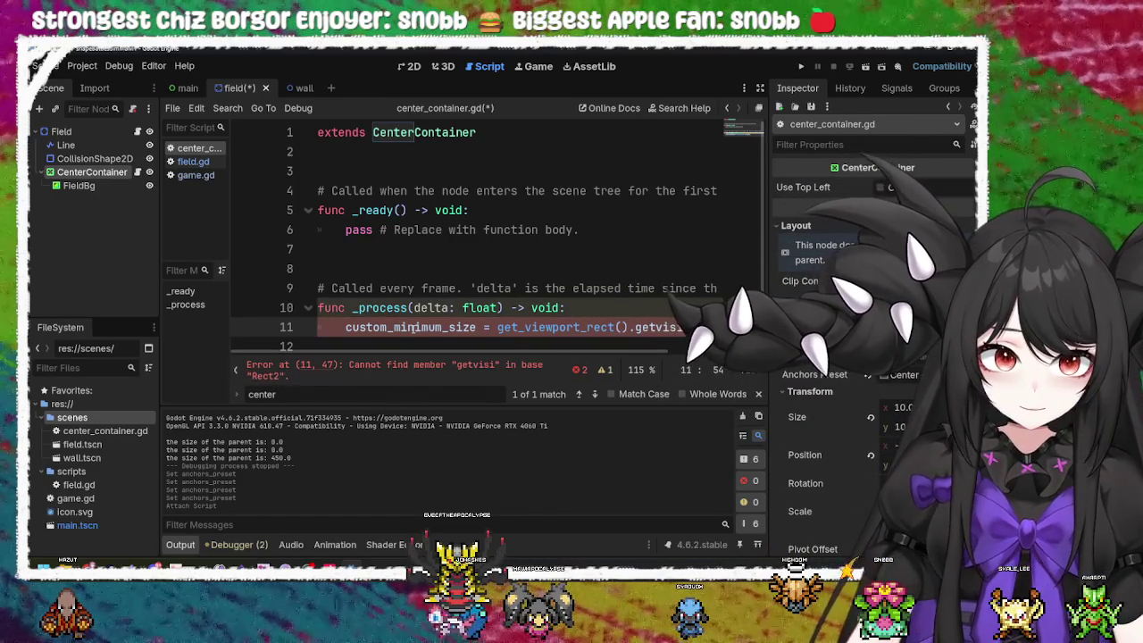
pyautogui.write('_')
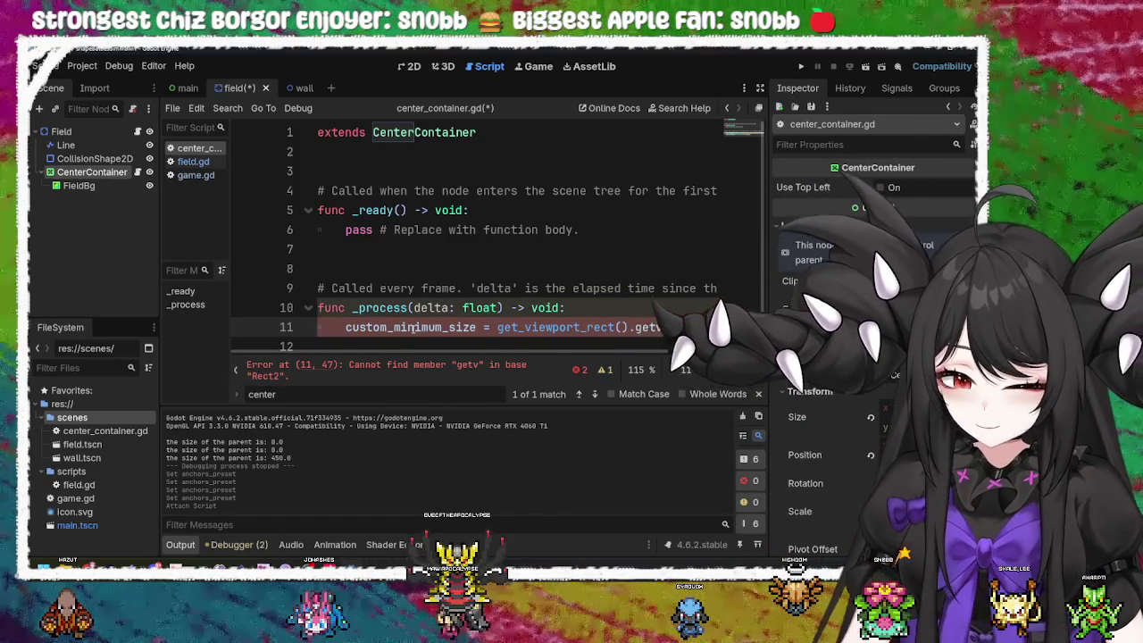
pyautogui.write('i')
pyautogui.press('BackSpace')
pyautogui.press('BackSpace')
pyautogui.press('BackSpace')
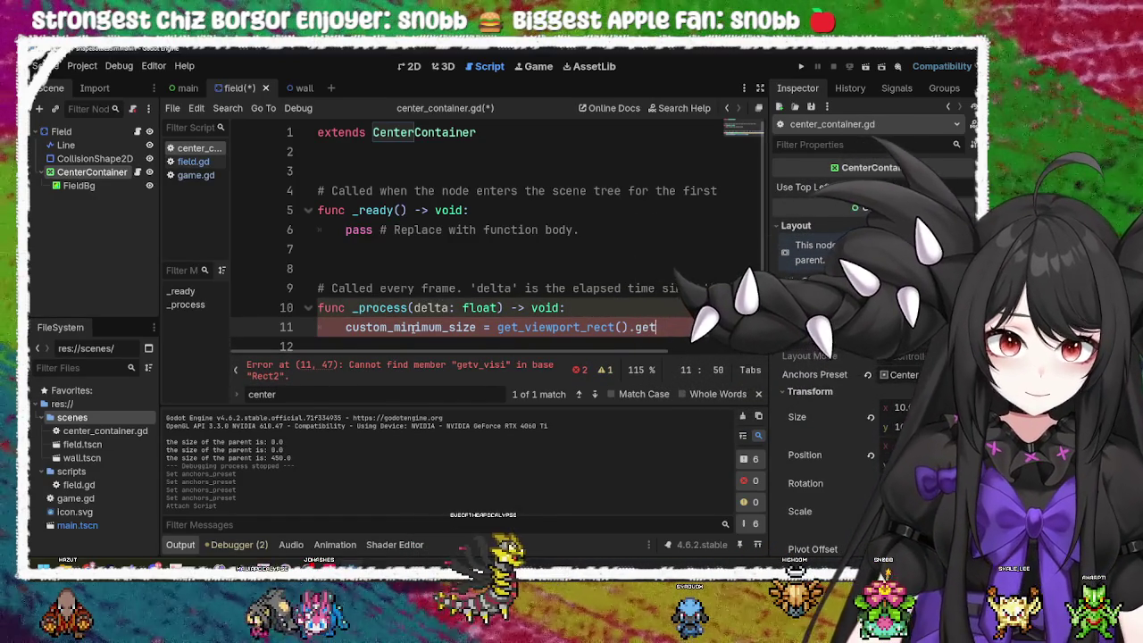
pyautogui.write('_visibl')
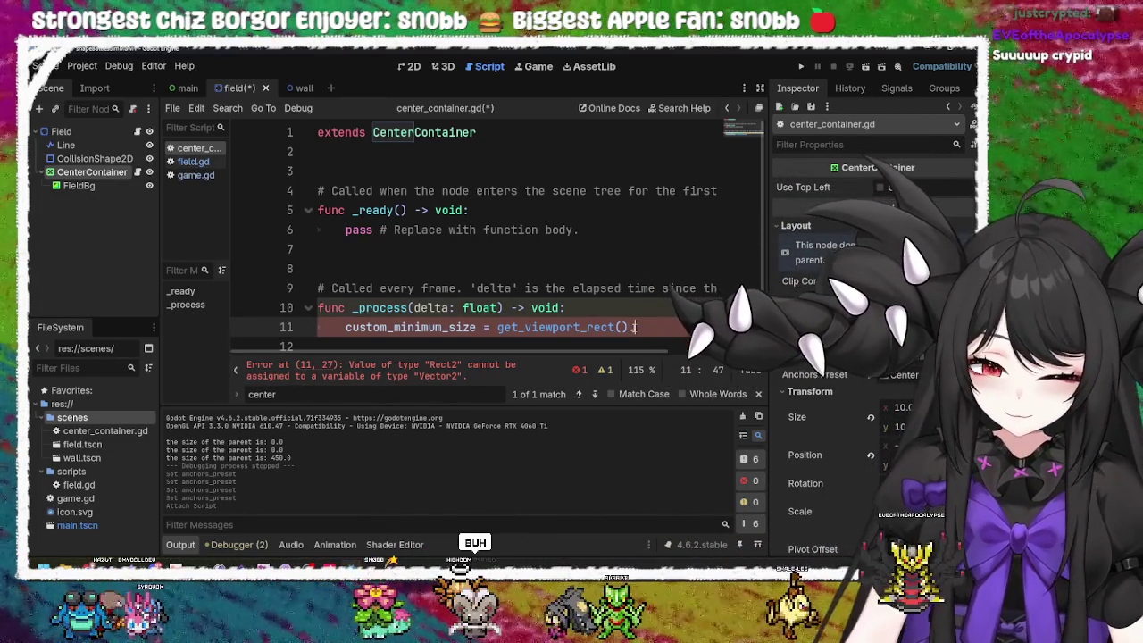
# Step: Write get_viewport_rect().size on line 11, using autocompletion for get_viewport_rect()
pyautogui.write('.')
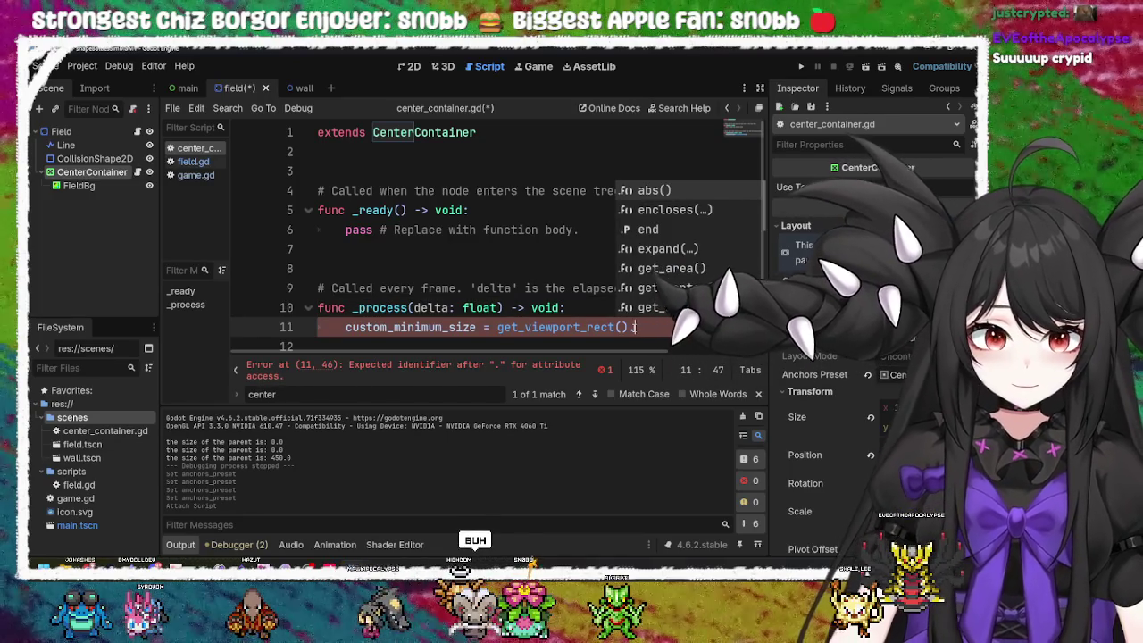
pyautogui.write('get_v')
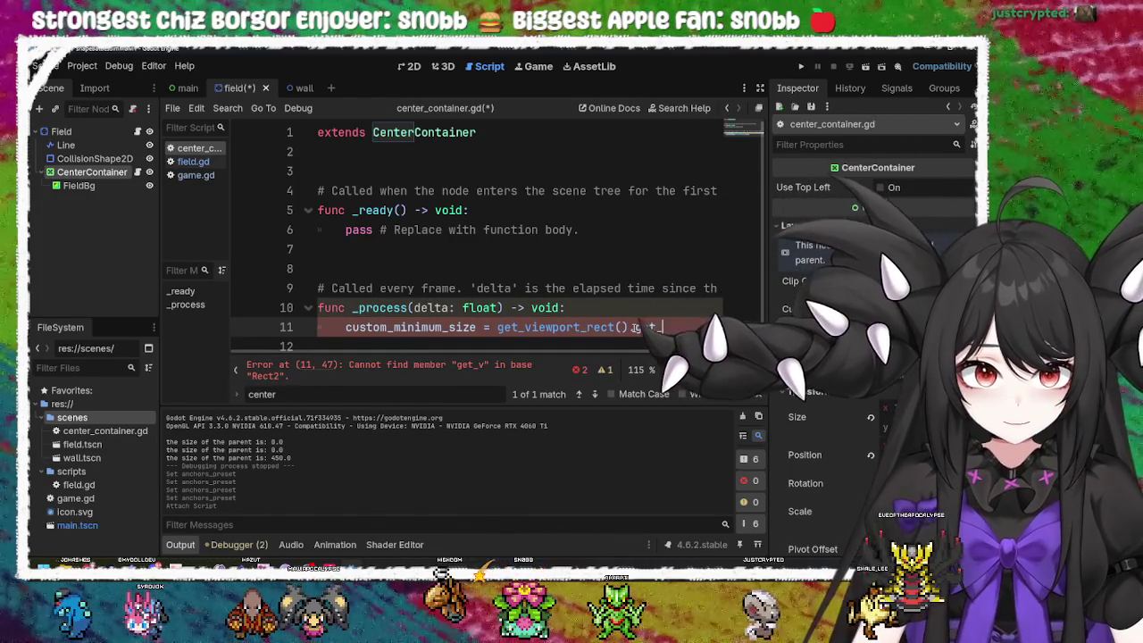
pyautogui.press('BackSpace')
pyautogui.press('BackSpace')
pyautogui.press('BackSpace')
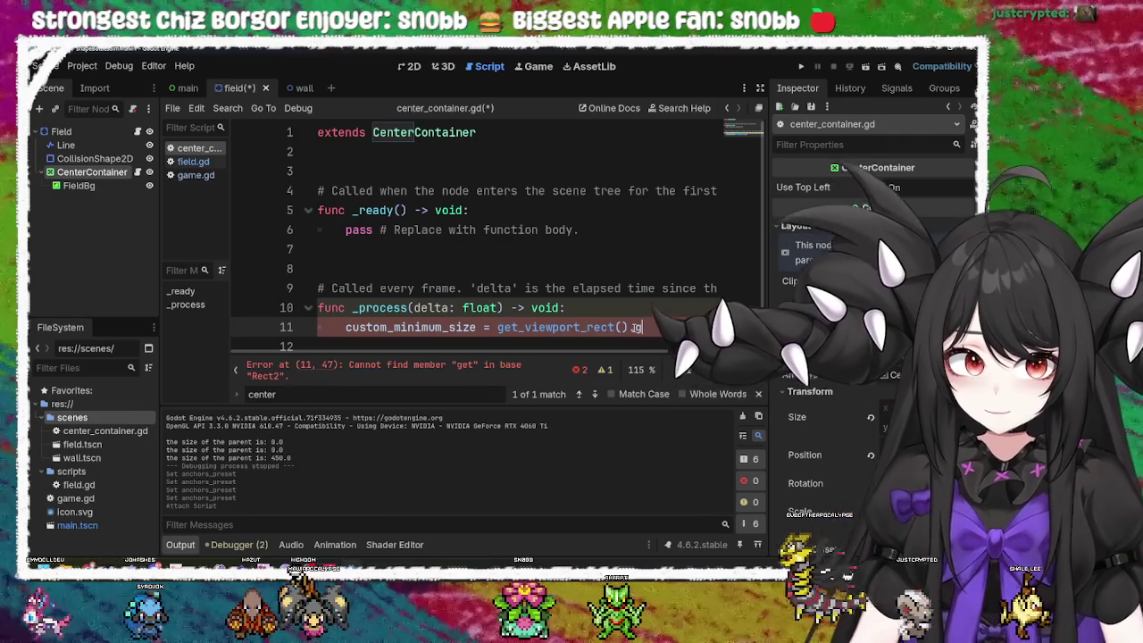
pyautogui.press('BackSpace')
pyautogui.press('BackSpace')
pyautogui.press('BackSpace')
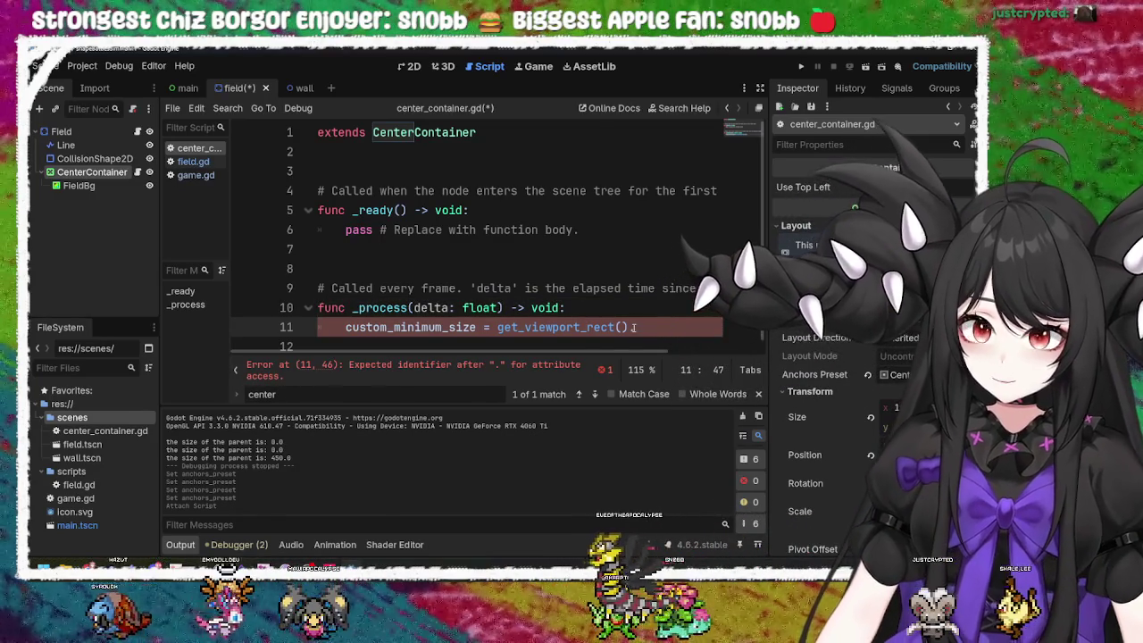
pyautogui.press('BackSpace')
pyautogui.press('BackSpace')
pyautogui.write('(')
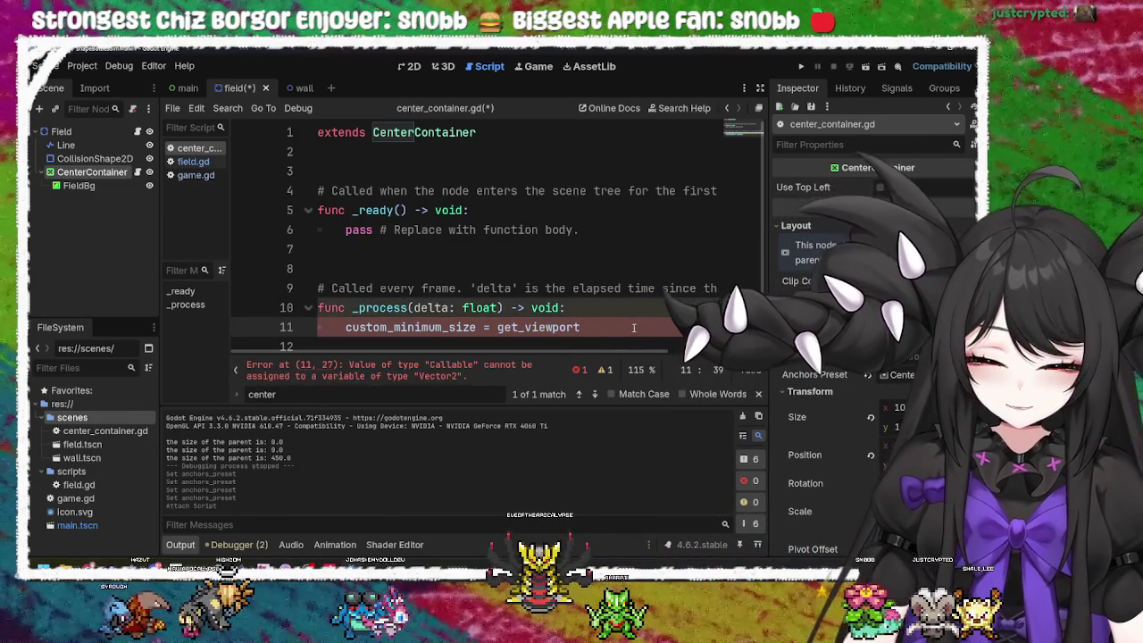
pyautogui.press('BackSpace')
pyautogui.press('BackSpace')
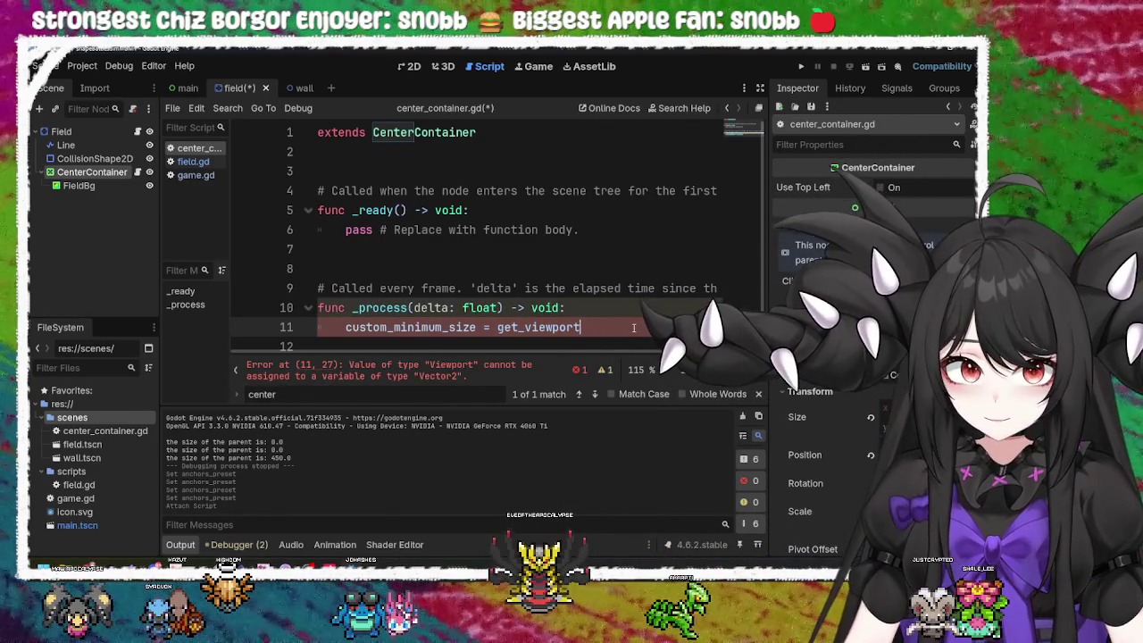
pyautogui.write('.re')
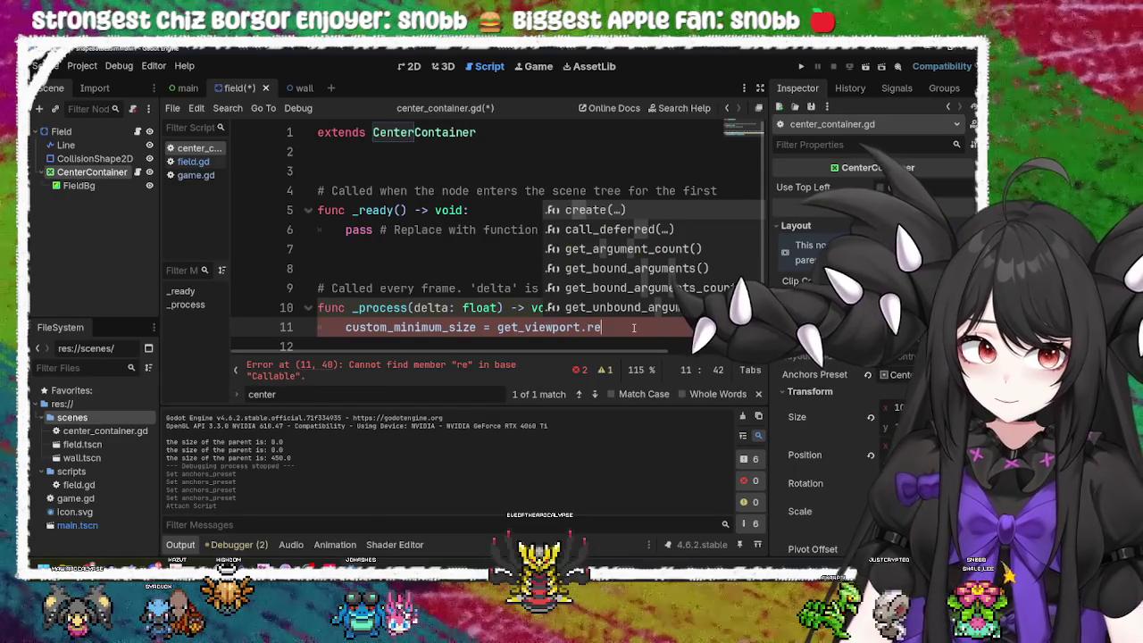
pyautogui.write('c')
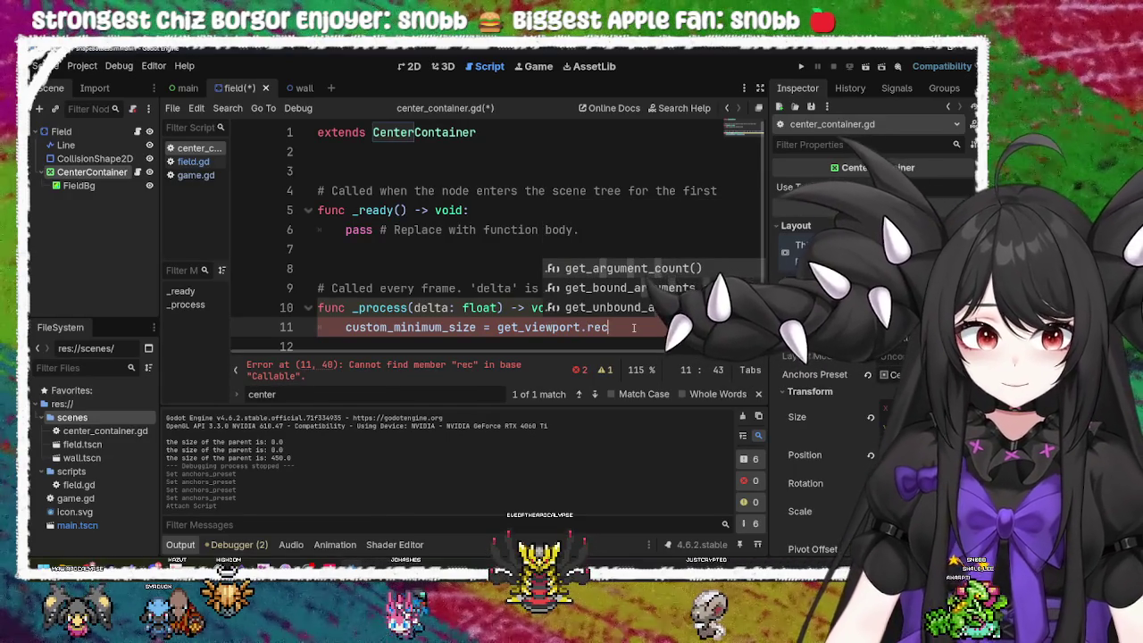
pyautogui.press('BackSpace')
pyautogui.press('BackSpace')
pyautogui.press('BackSpace')
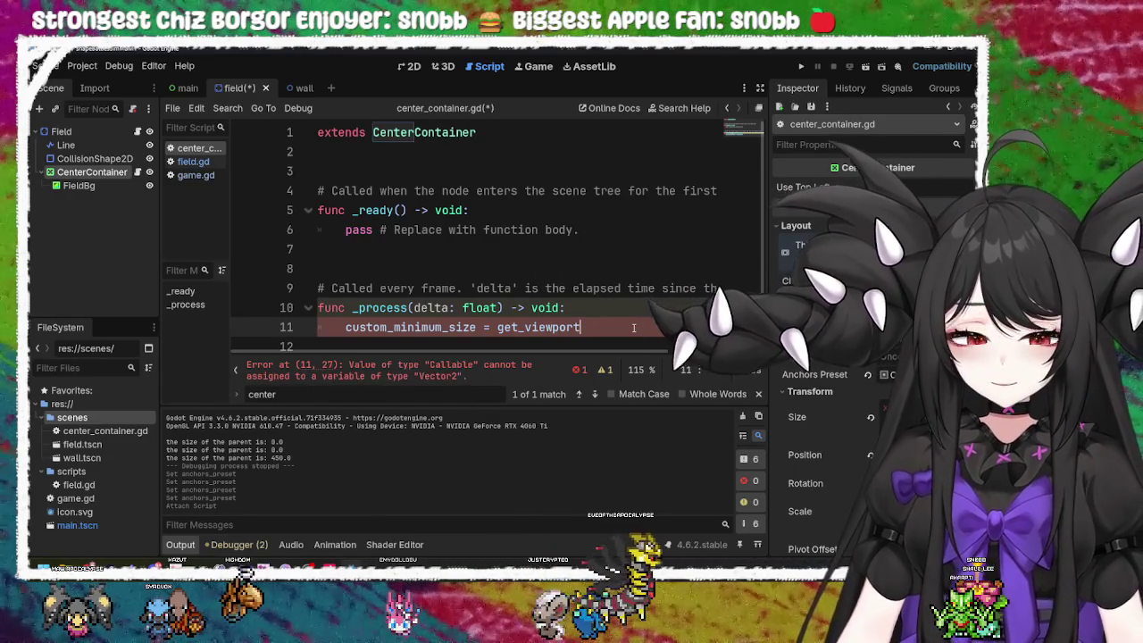
pyautogui.write('.')
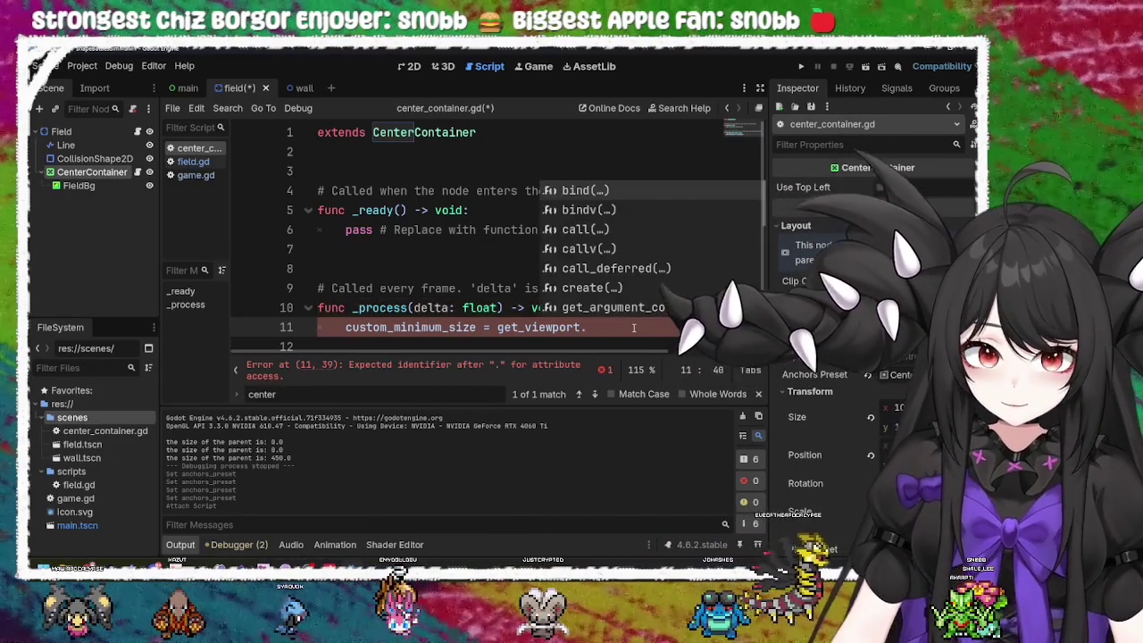
pyautogui.press('BackSpace')
pyautogui.write('_re')
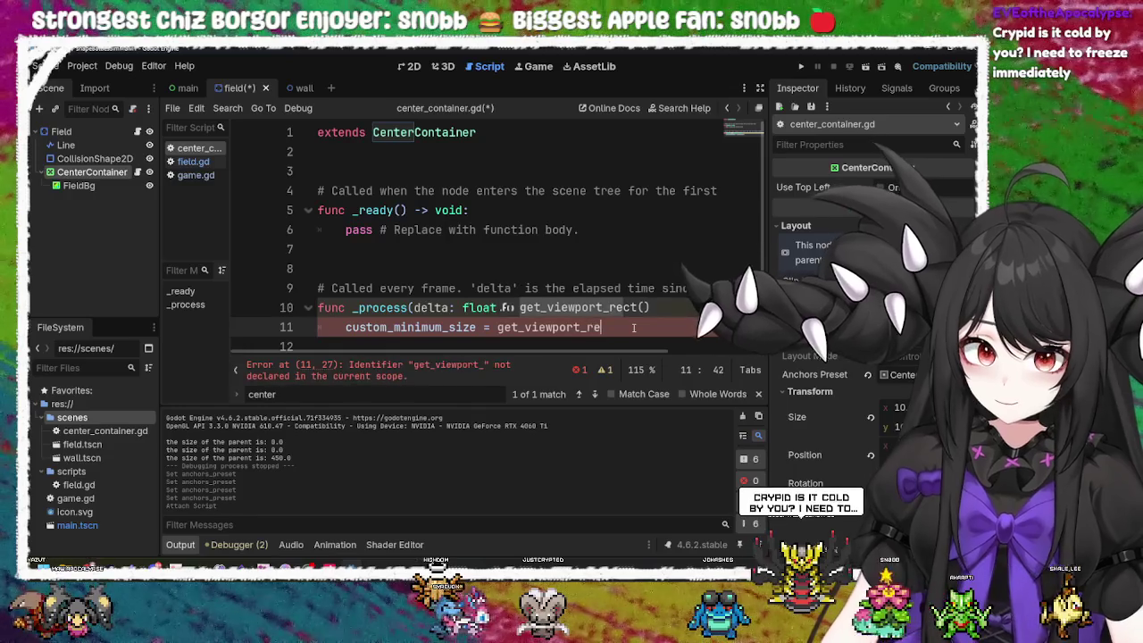
pyautogui.press('Return')
pyautogui.write('.')
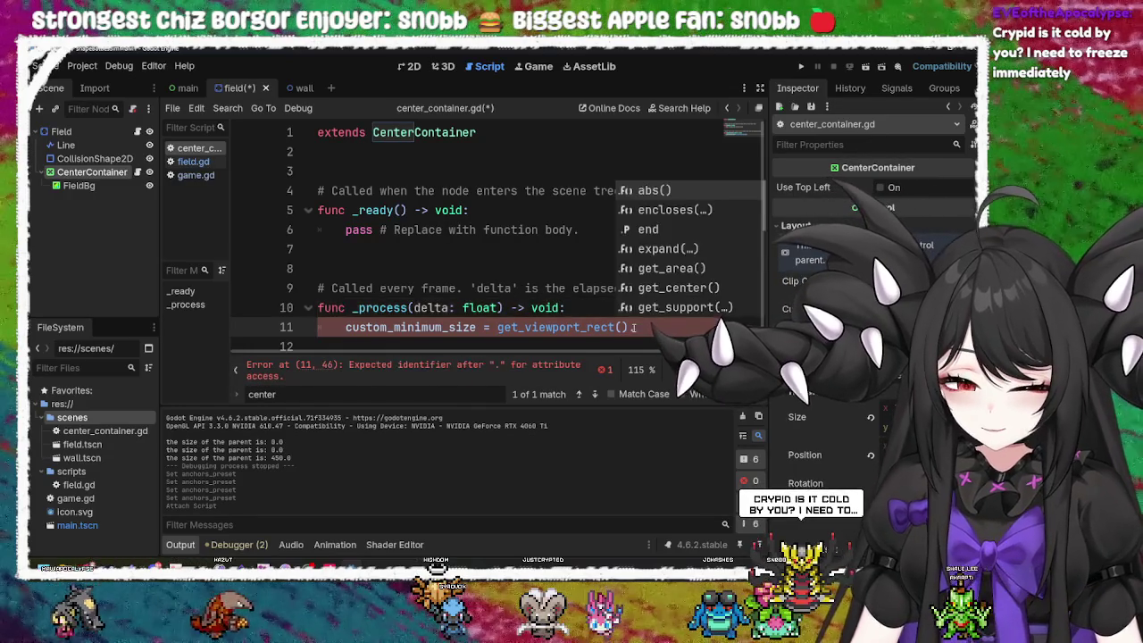
pyautogui.write('size')
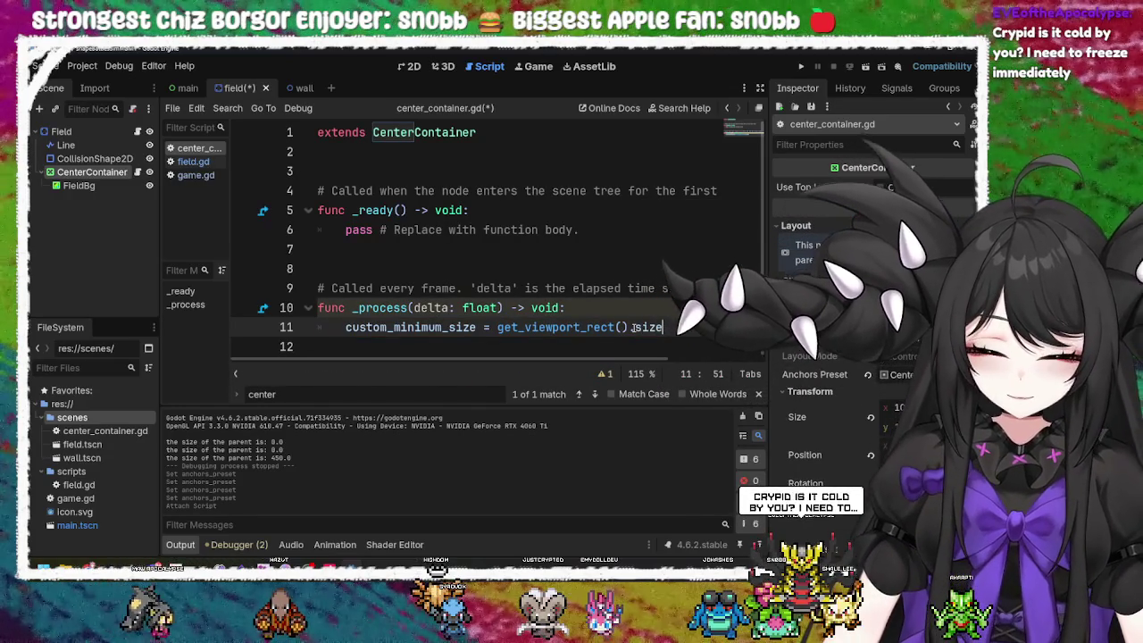
pyautogui.write('.')
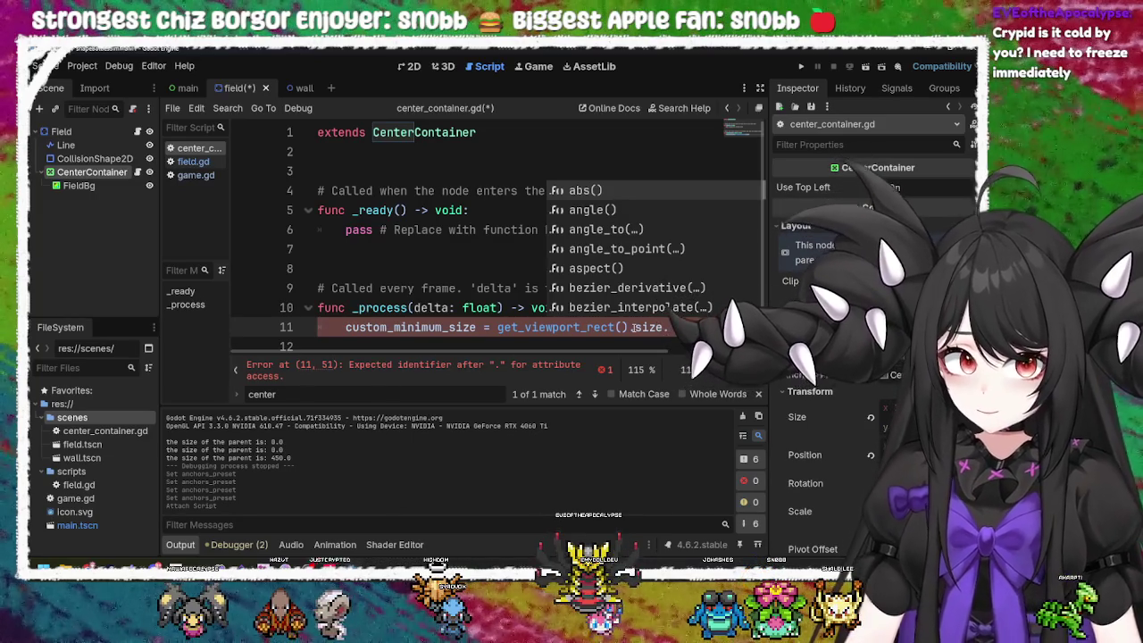
pyautogui.press('BackSpace')
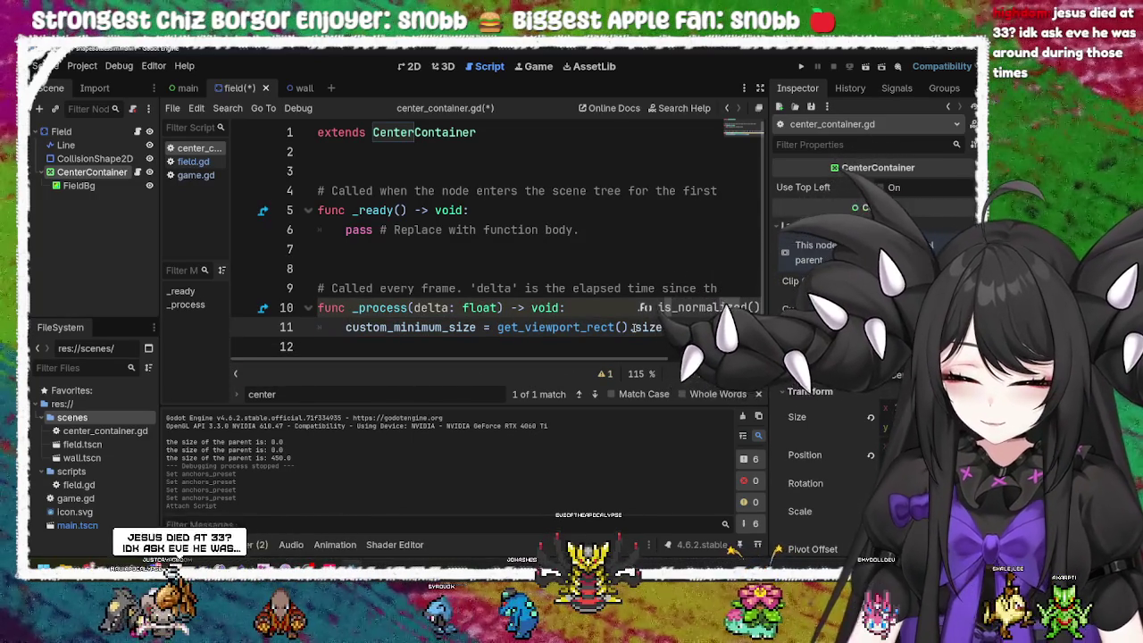
# Step: Wrap the get_viewport_rect().size expression in a Vector2(...) call on line 11
pyautogui.press('Left')
pyautogui.press('Left')
pyautogui.press('Left')
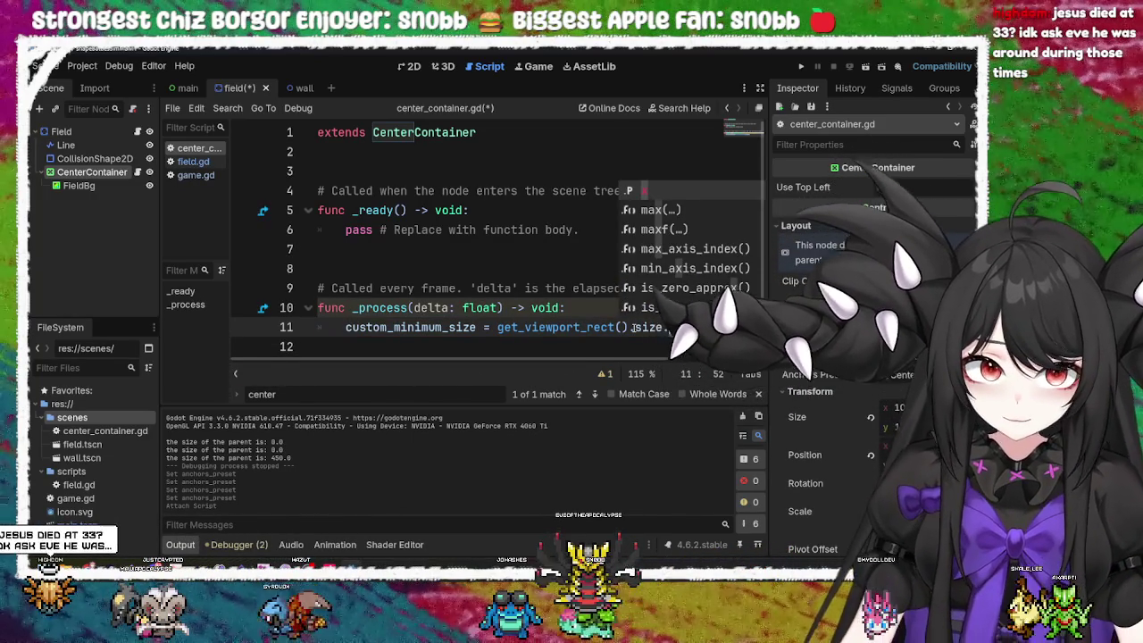
pyautogui.press('End')
pyautogui.hotkey('ctrl', 'shift', 'Left')
pyautogui.hotkey('ctrl', 'shift', 'Left')
pyautogui.hotkey('ctrl', 'shift', 'Left')
pyautogui.hotkey('ctrl', 'c')
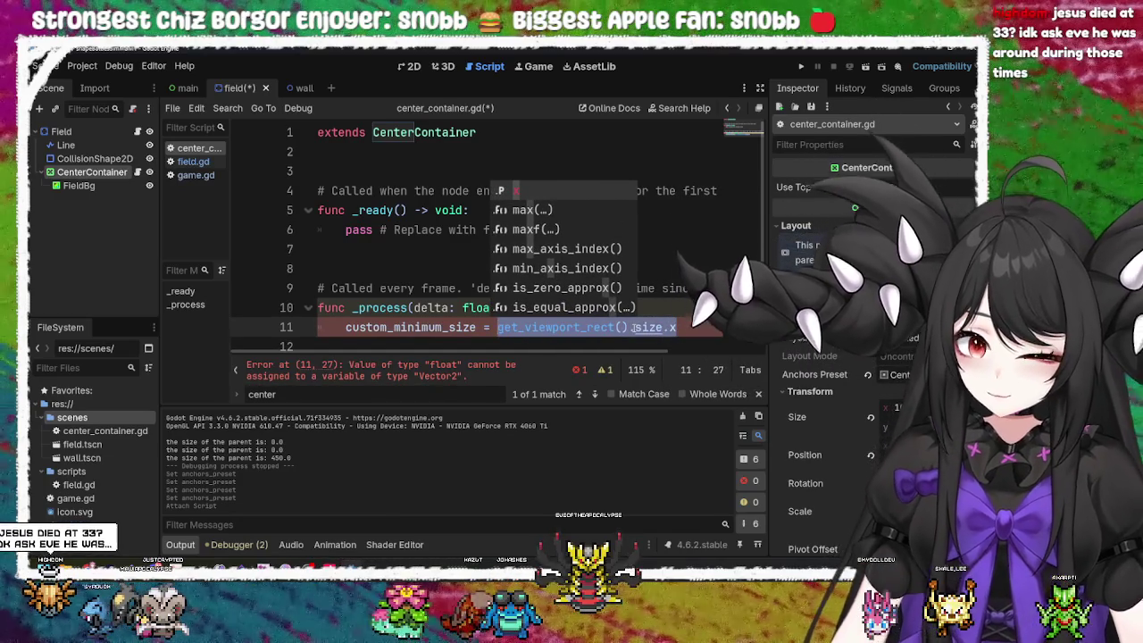
pyautogui.press('BackSpace')
pyautogui.write('Vector')
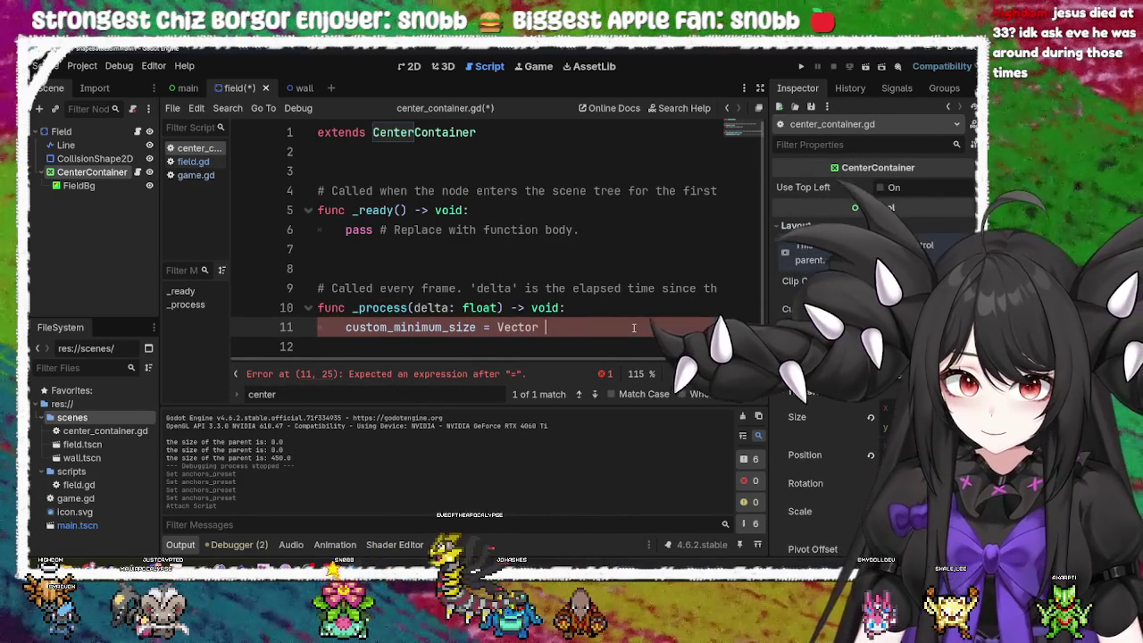
pyautogui.write('2(')
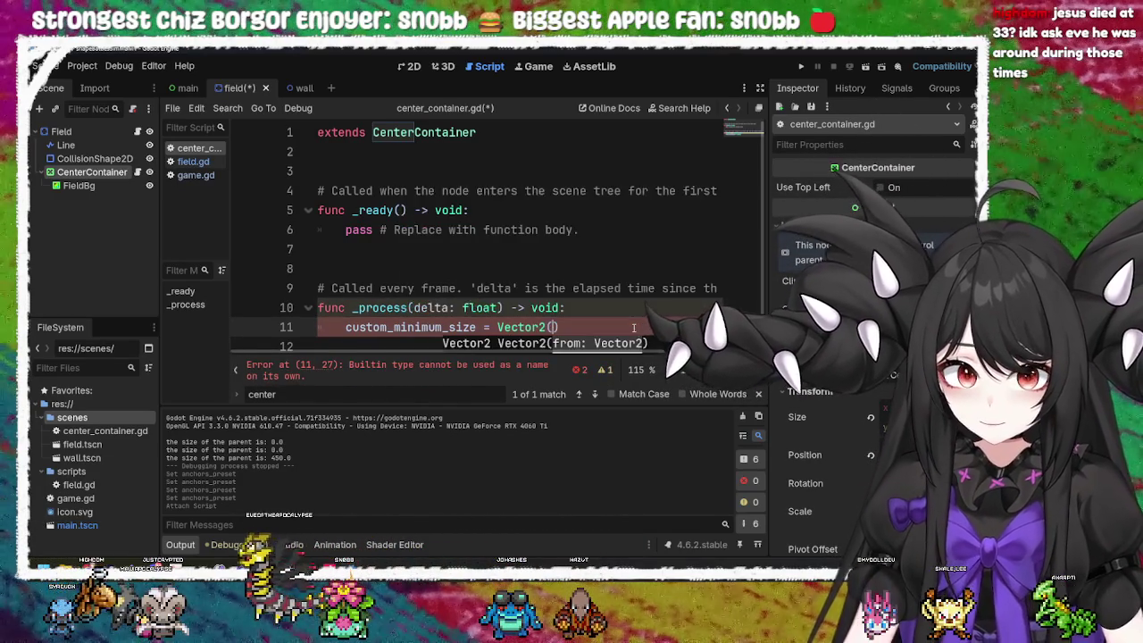
pyautogui.hotkey('ctrl', 'v')
pyautogui.press('End')
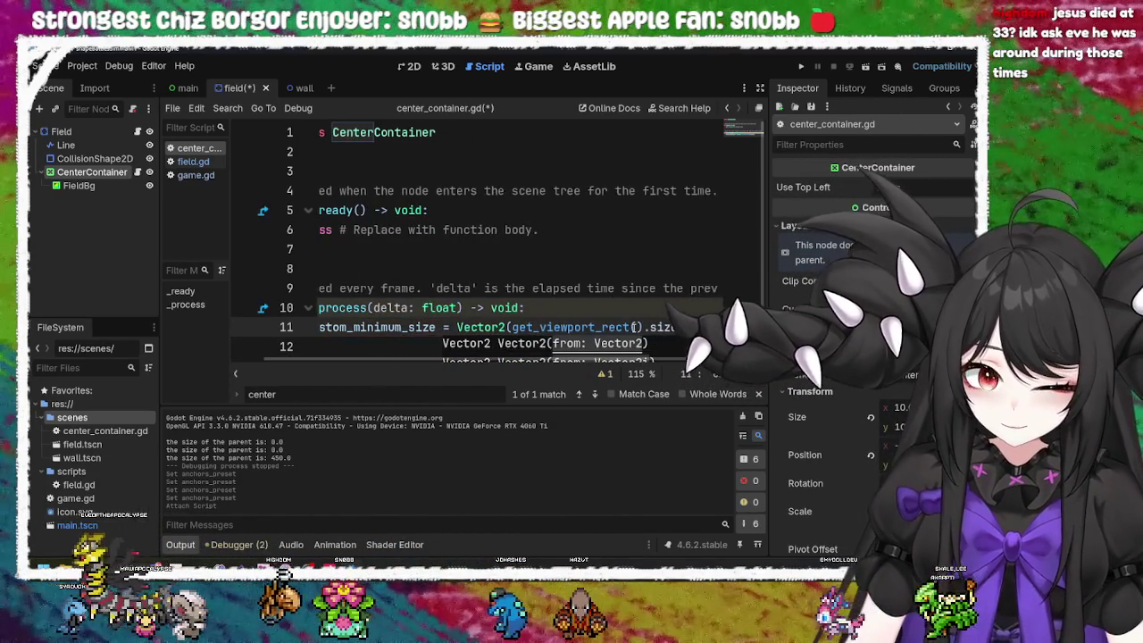
pyautogui.press('Up')
pyautogui.press('Up')
pyautogui.press('Up')
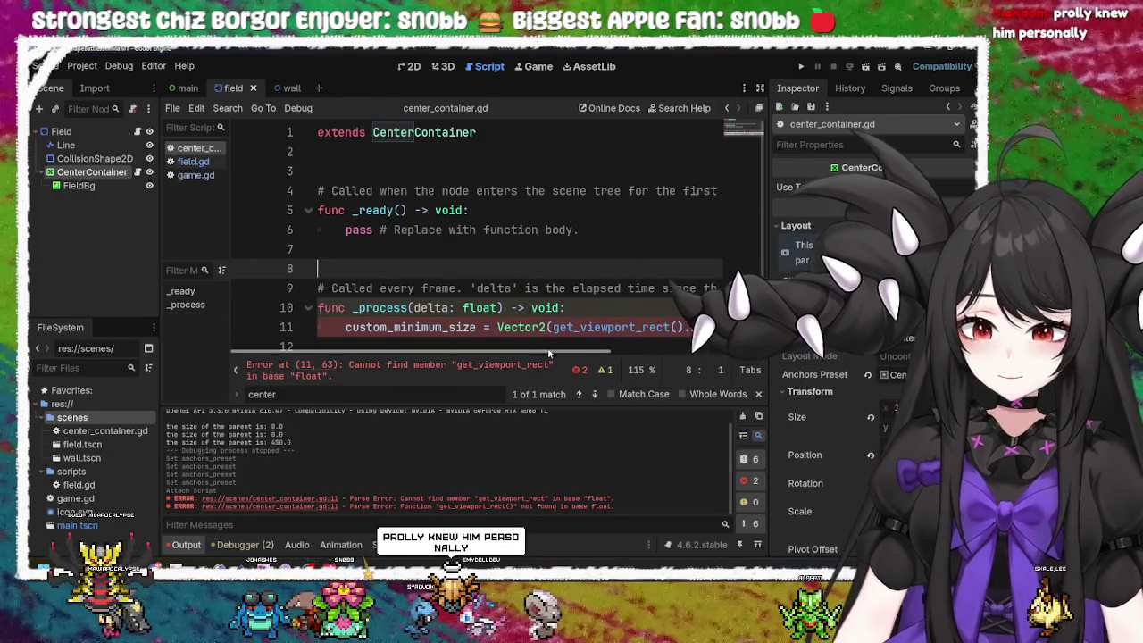
# Step: Delete everything inside the Vector2 call on line 11, leaving custom_minimum_size = Vector2()
pyautogui.hscroll(3, 547, 355)
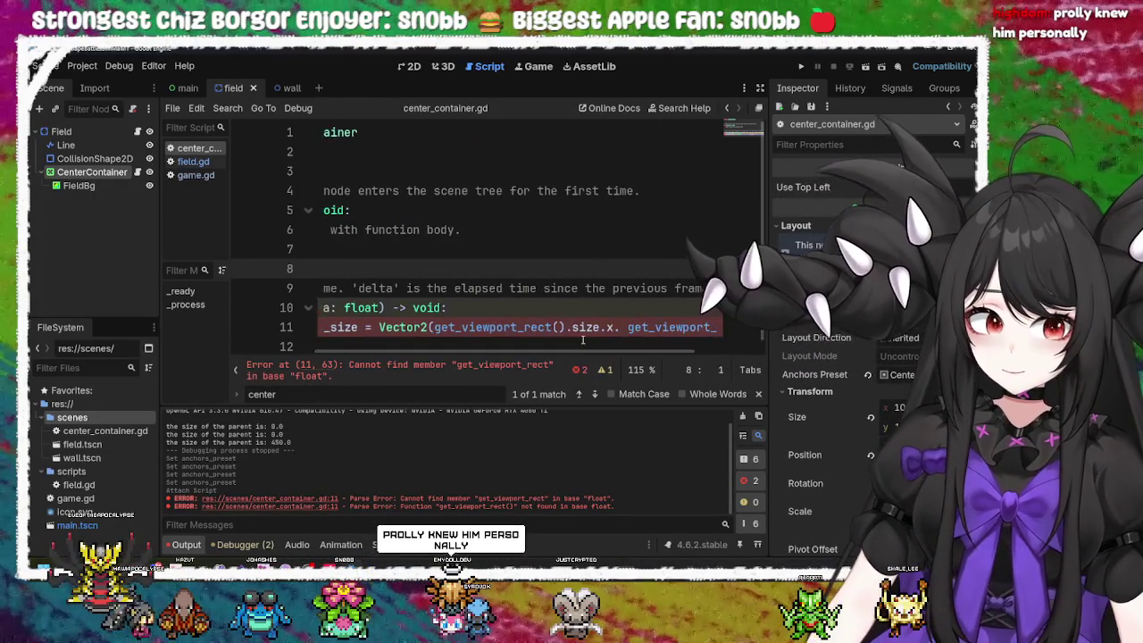
pyautogui.click(585, 328)
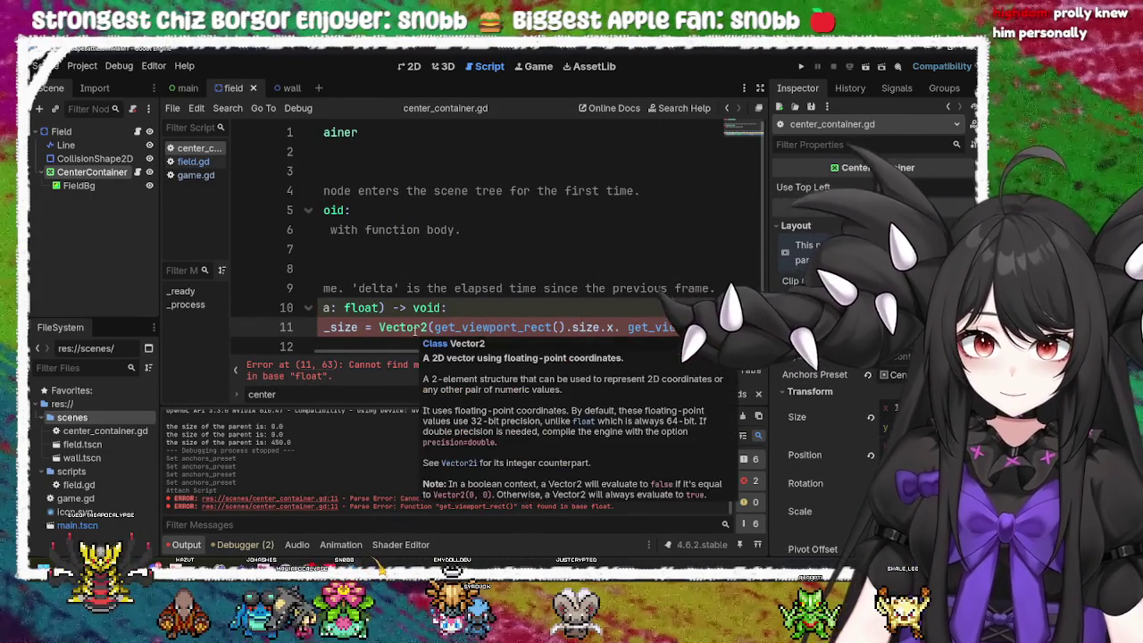
pyautogui.hscroll(-3, 411, 346)
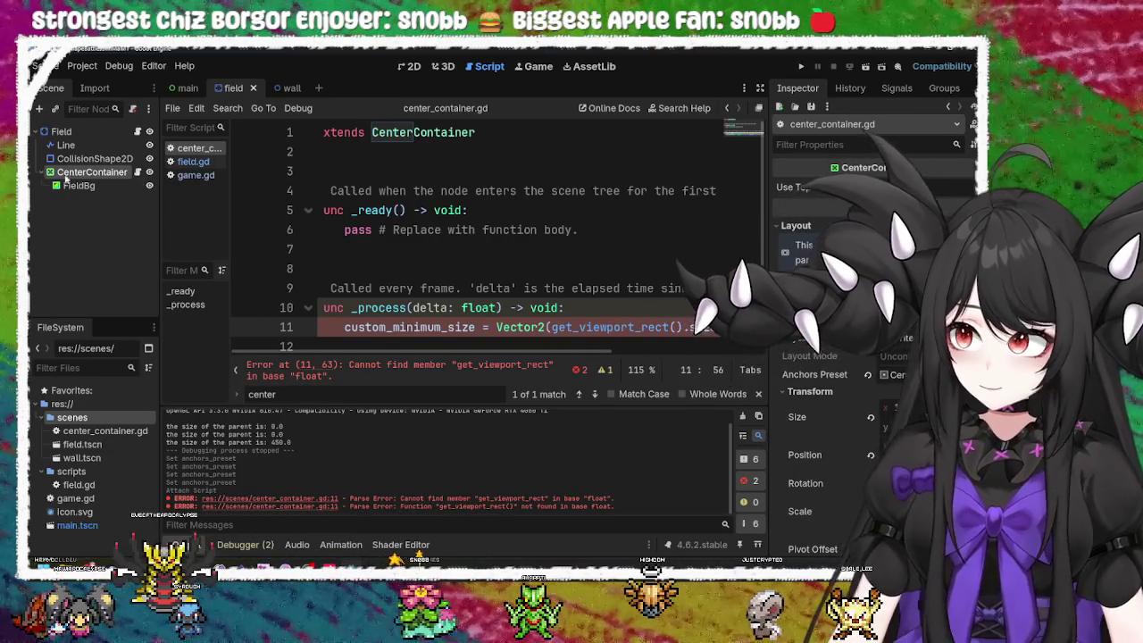
pyautogui.doubleClick(623, 327)
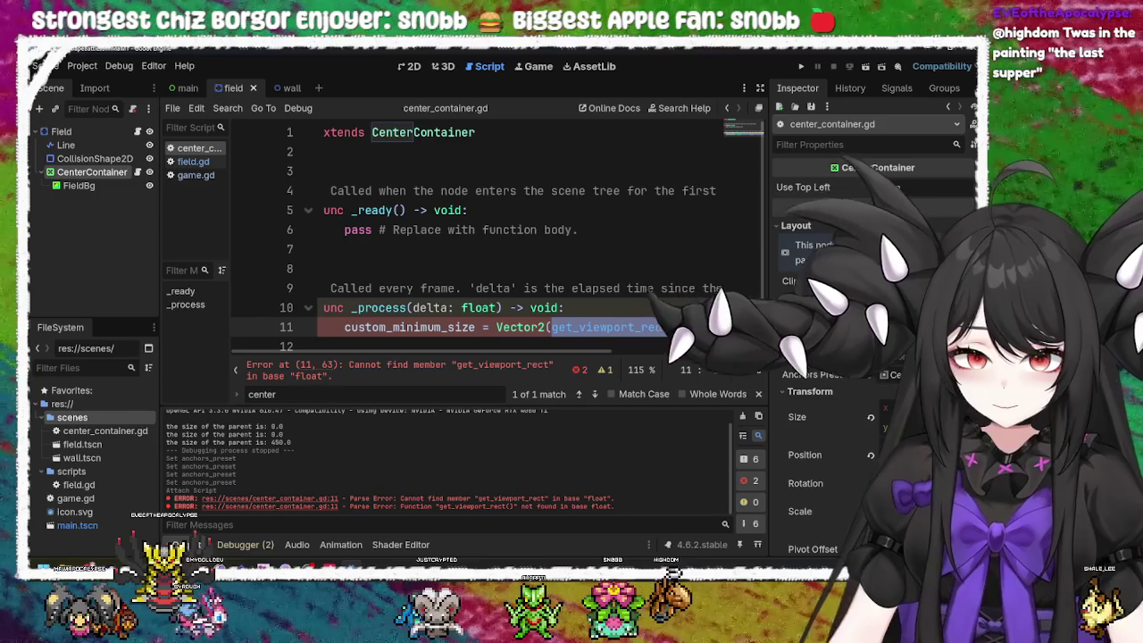
pyautogui.click(604, 307)
pyautogui.moveTo(553, 327); pyautogui.dragTo(701, 326)
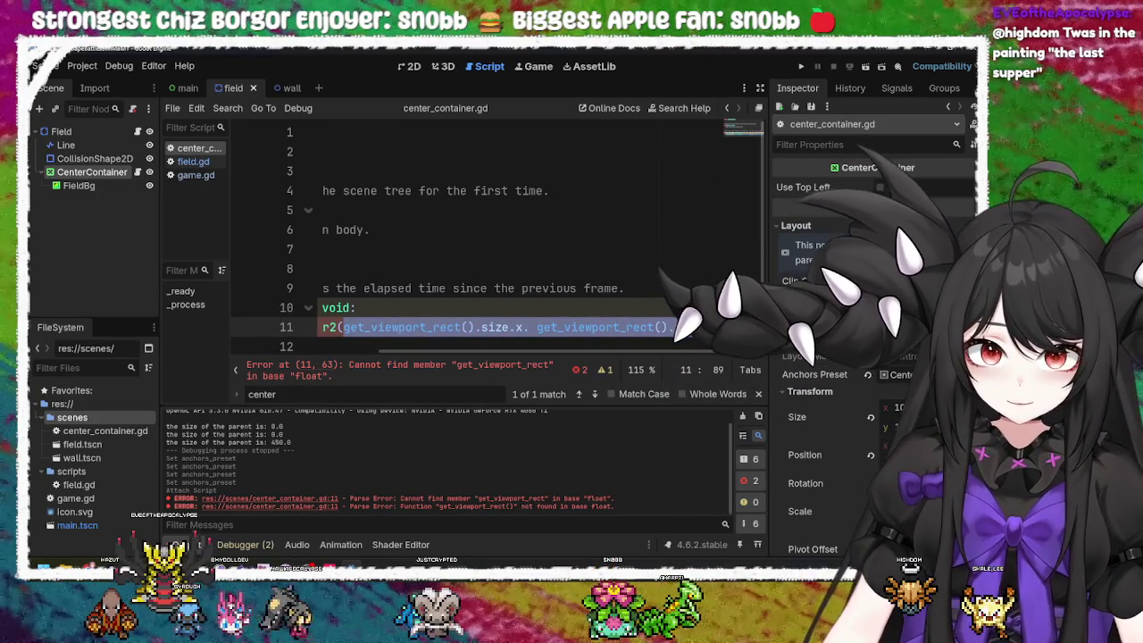
pyautogui.press('BackSpace')
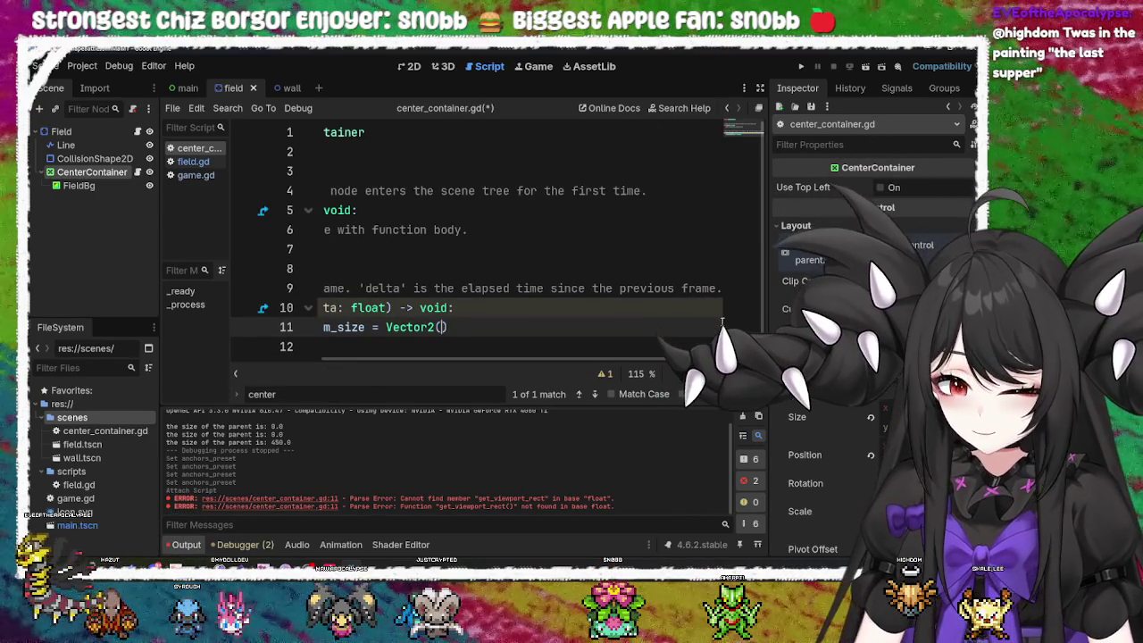
# Step: Insert get_viewport_rect() into Vector2 via autocomplete, then trim it back to get_viewport
pyautogui.write('get')
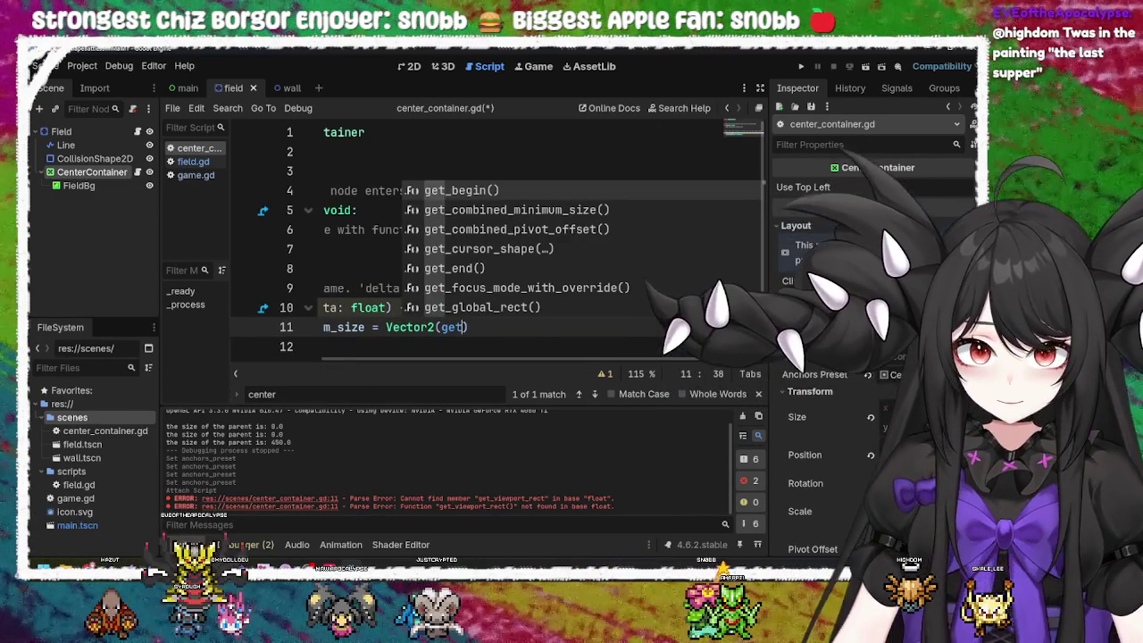
pyautogui.press('BackSpace')
pyautogui.press('BackSpace')
pyautogui.write('view')
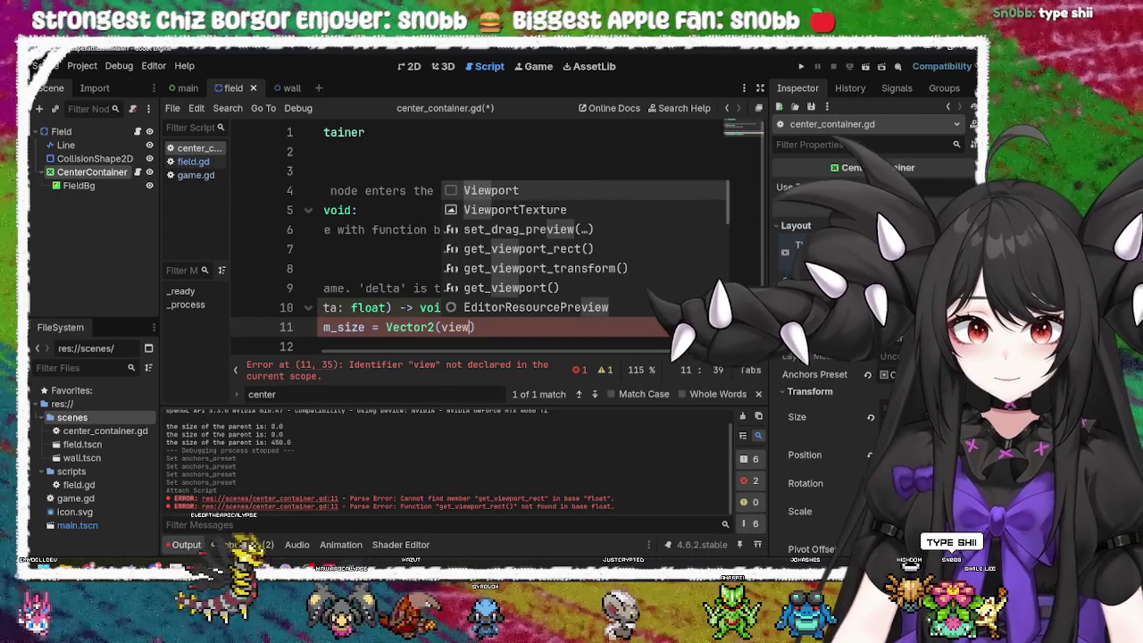
pyautogui.press('Down')
pyautogui.press('Down')
pyautogui.press('Down')
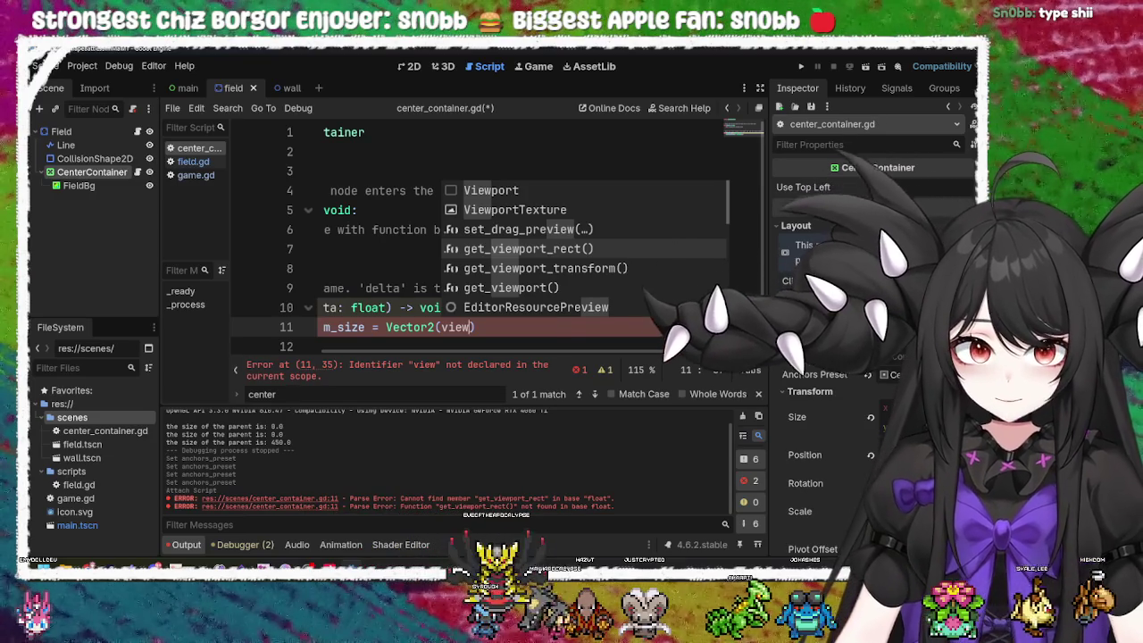
pyautogui.press('Return')
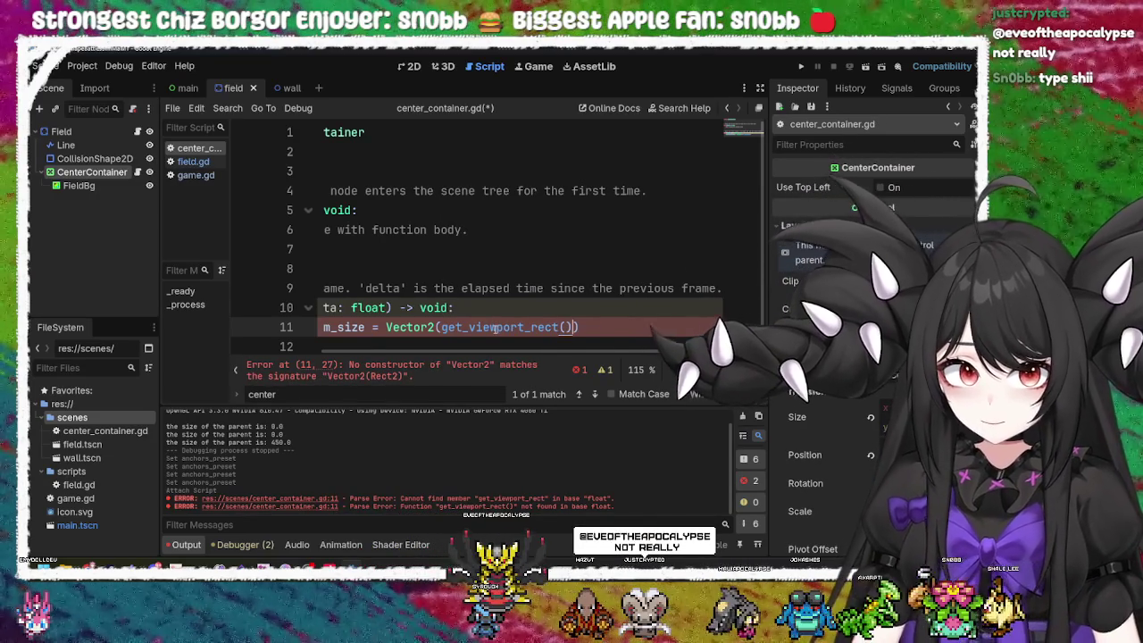
pyautogui.moveTo(495, 328)
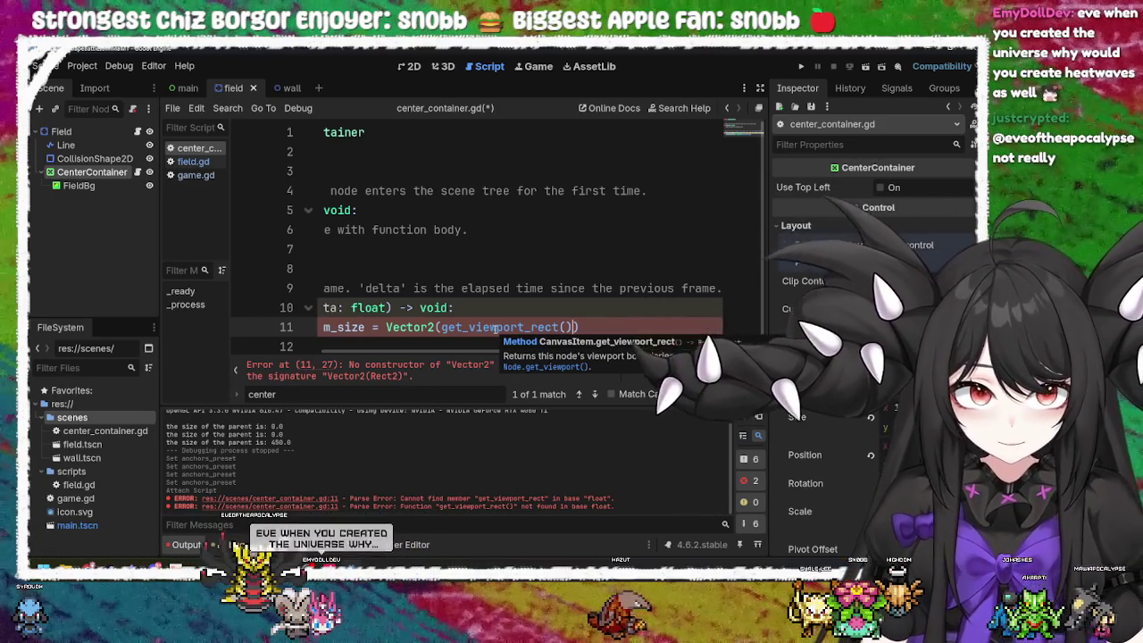
pyautogui.press('BackSpace')
pyautogui.press('BackSpace')
pyautogui.press('BackSpace')
pyautogui.write('.')
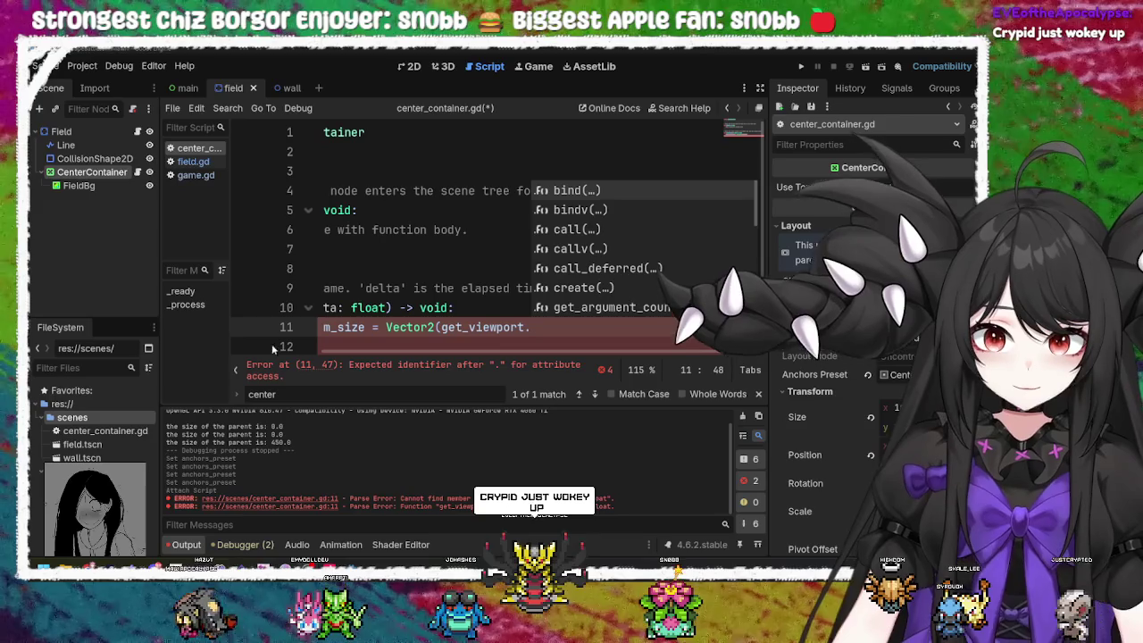
pyautogui.click(594, 328)
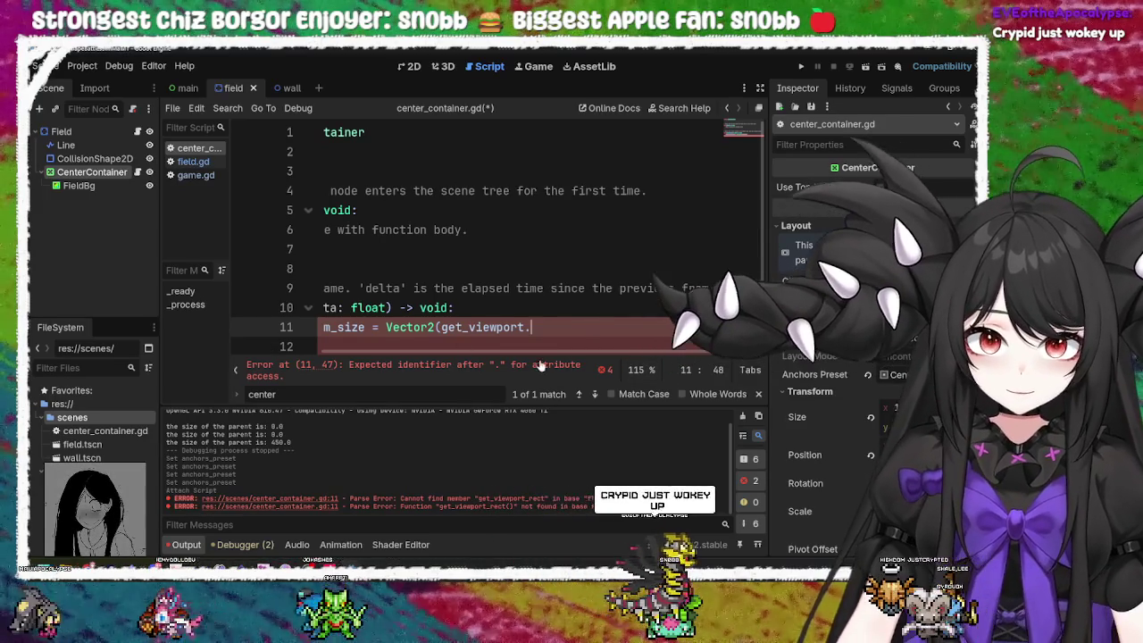
pyautogui.hscroll(-3, 420, 360)
pyautogui.hscroll(3, 419, 360)
pyautogui.hscroll(-3, 411, 361)
pyautogui.hscroll(3, 402, 360)
pyautogui.hscroll(-3, 391, 362)
pyautogui.hscroll(3, 391, 362)
pyautogui.hscroll(-3, 391, 362)
pyautogui.hscroll(3, 715, 345)
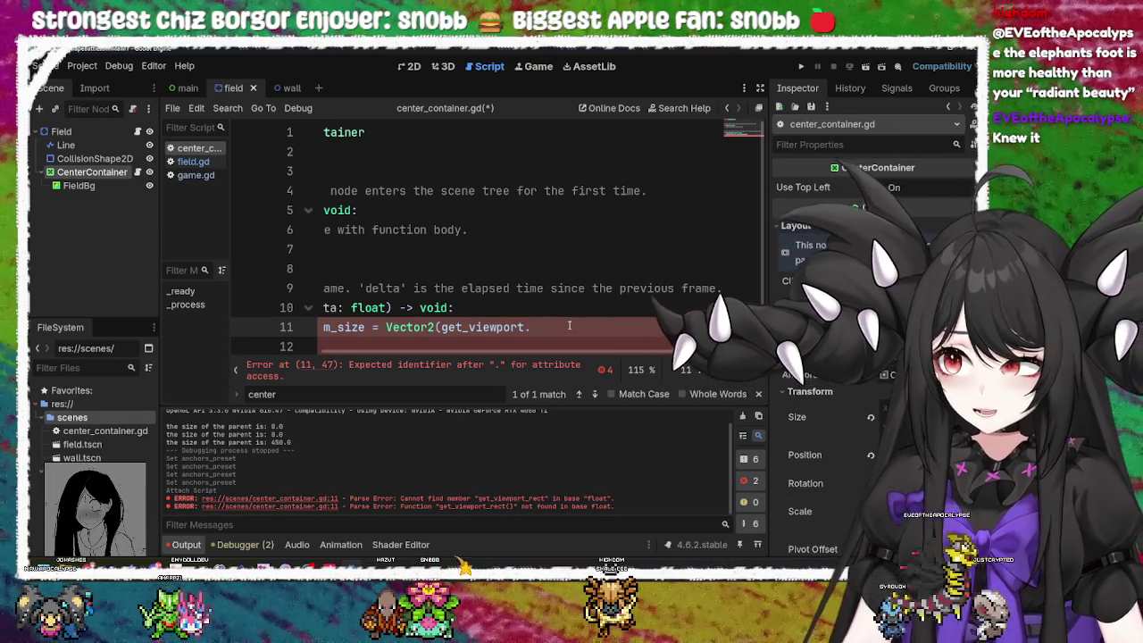
pyautogui.press('BackSpace')
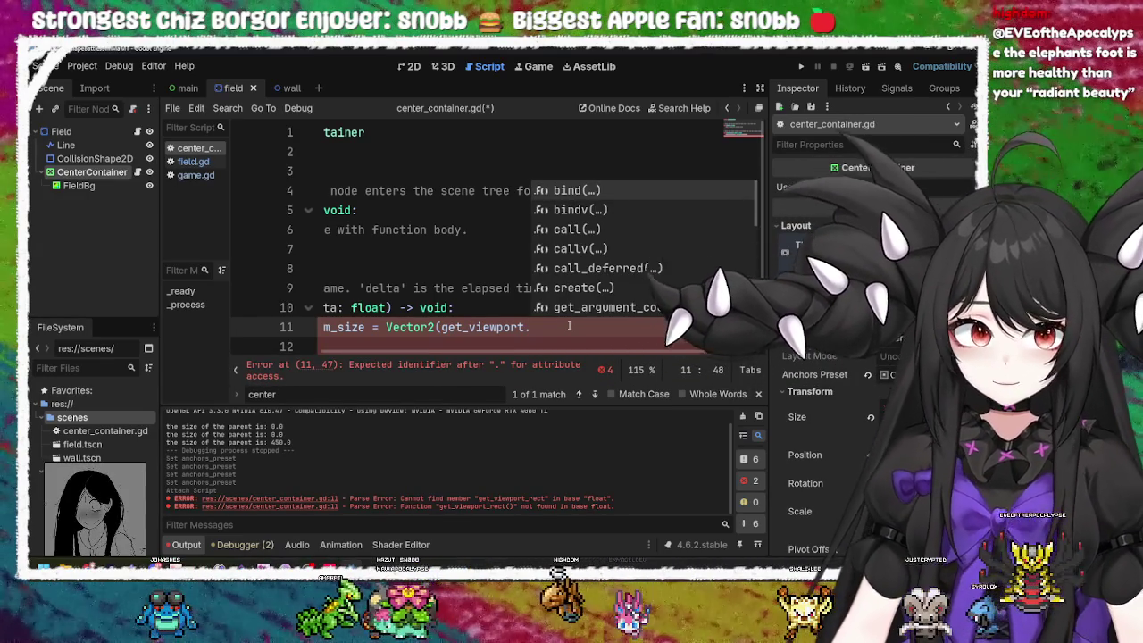
pyautogui.press('Down')
pyautogui.press('Down')
pyautogui.press('Down')
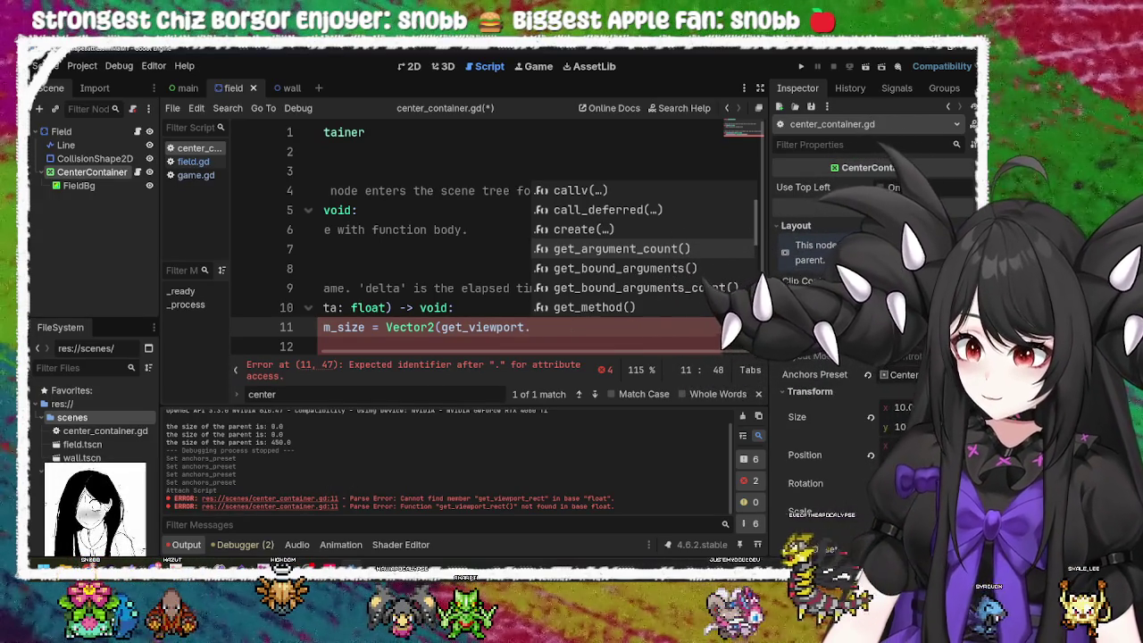
pyautogui.moveTo(268, 567)
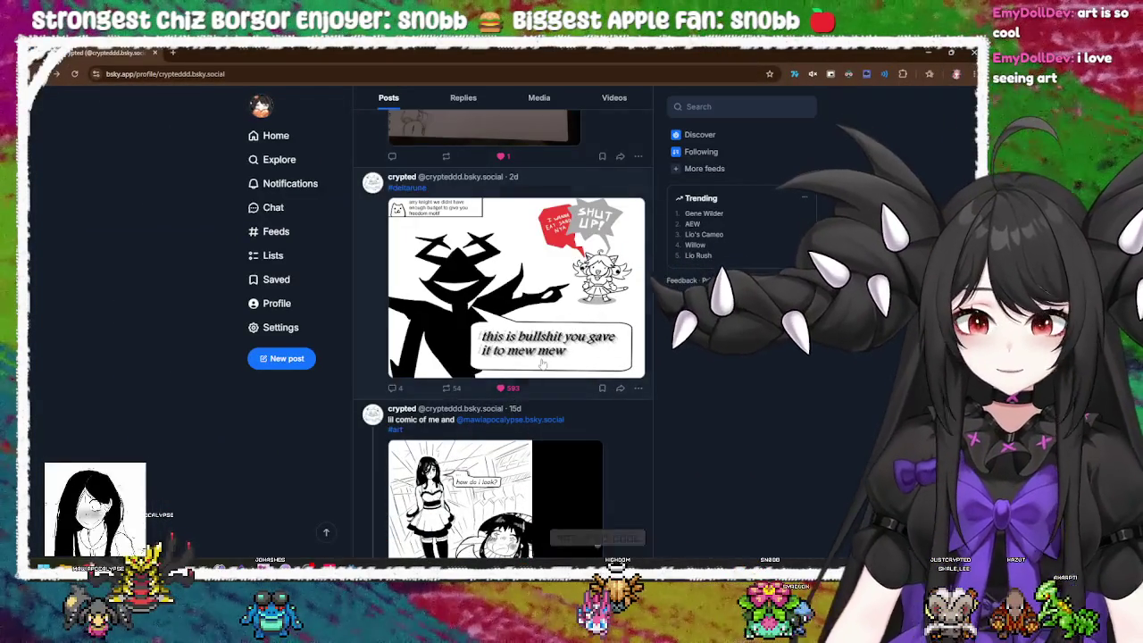
# Step: View the comic and the mew mew doodles drawing full-size in Bluesky, closing each
pyautogui.click(543, 328)
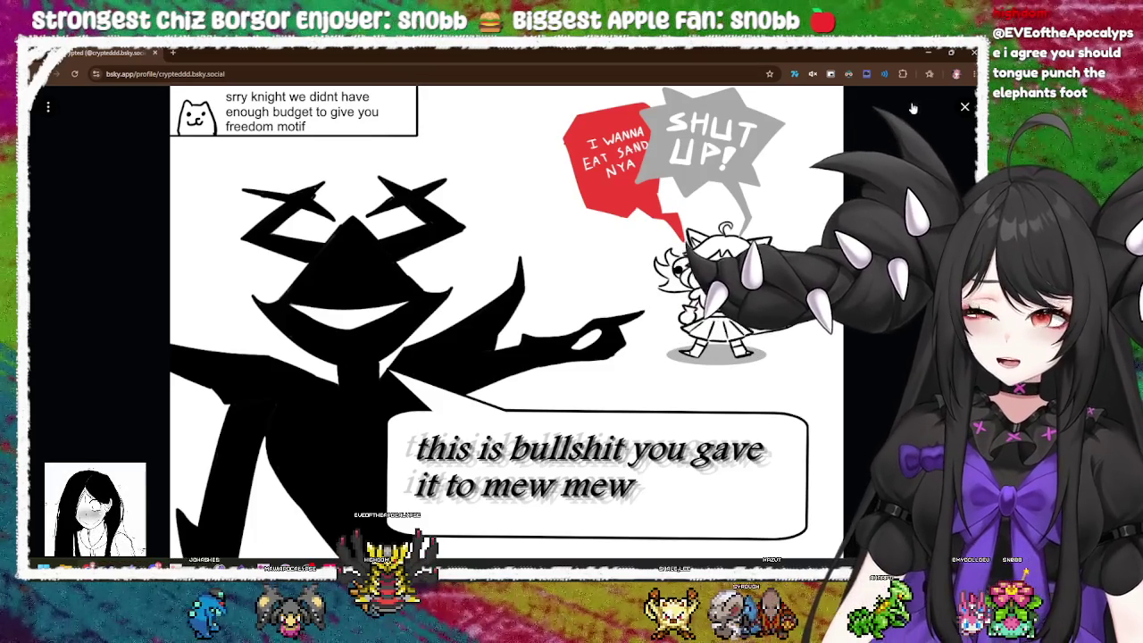
pyautogui.click(965, 109)
pyautogui.scroll(3, 564, 494)
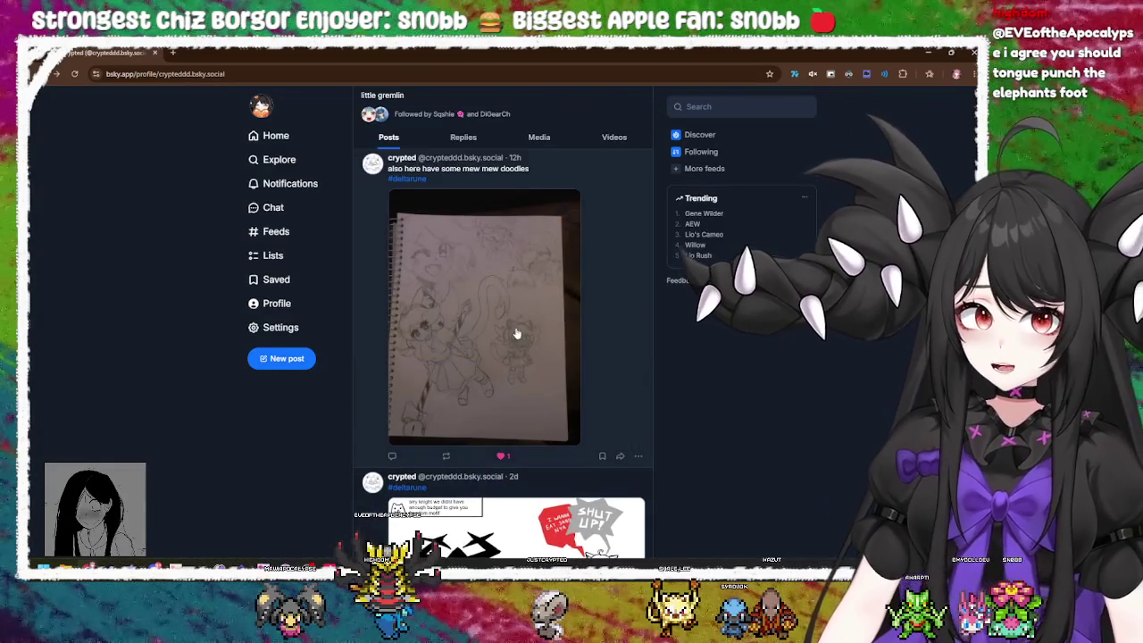
pyautogui.click(495, 307)
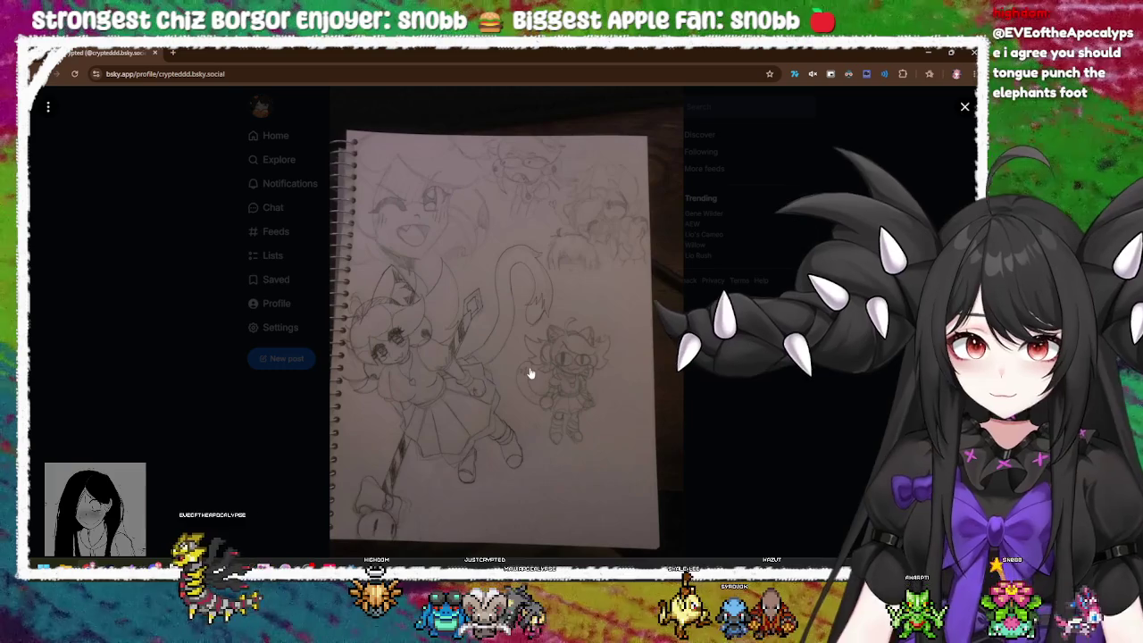
pyautogui.click(447, 391)
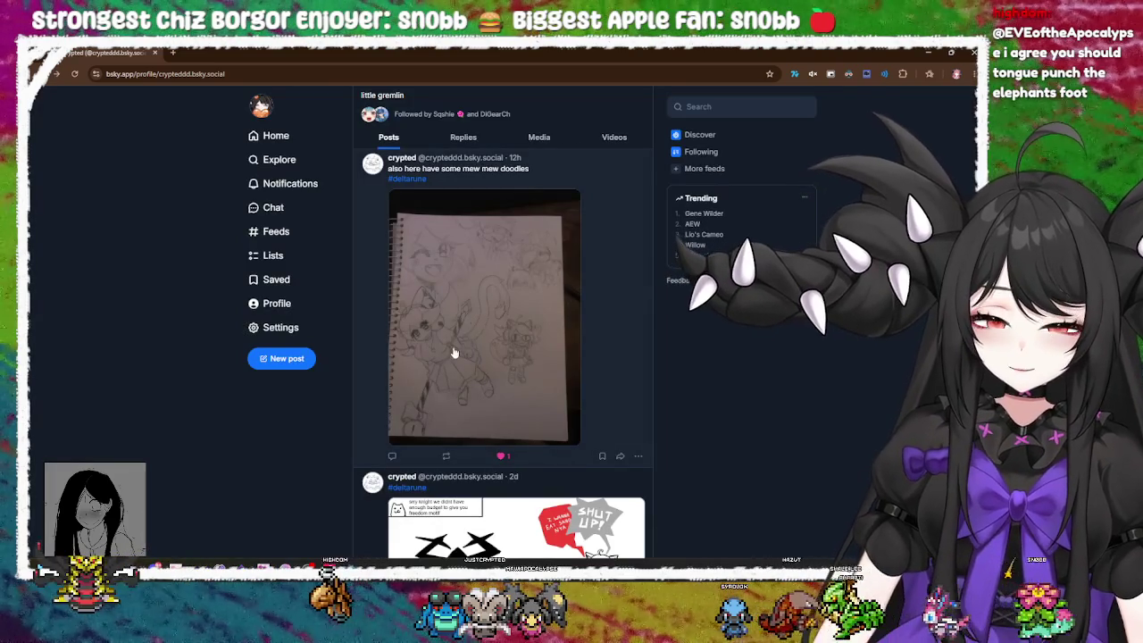
pyautogui.click(455, 350)
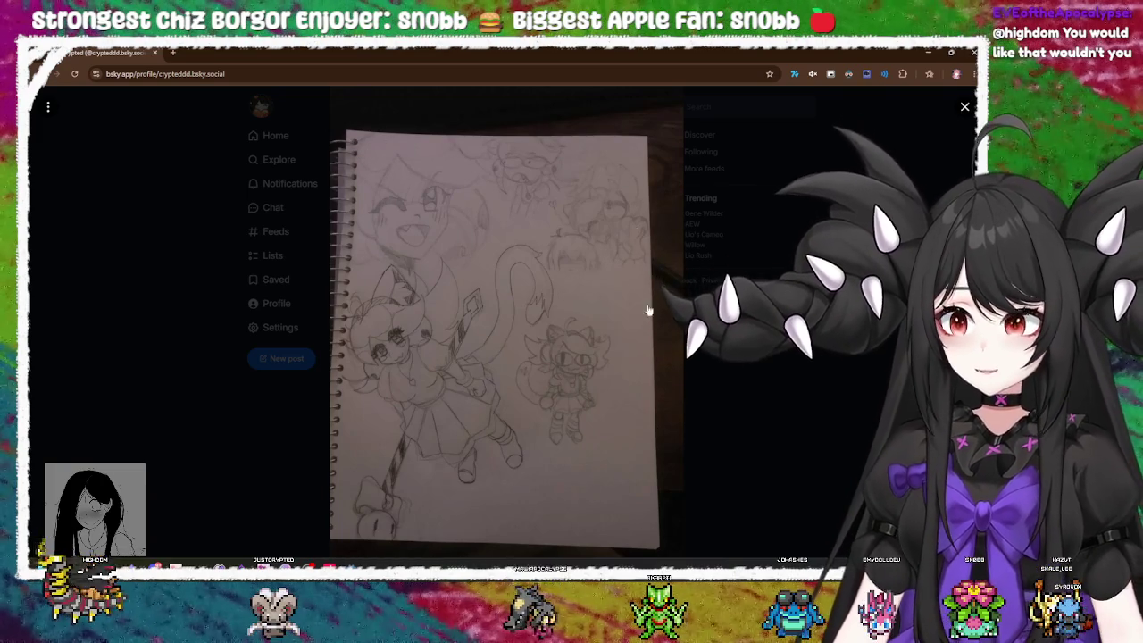
pyautogui.click(529, 346)
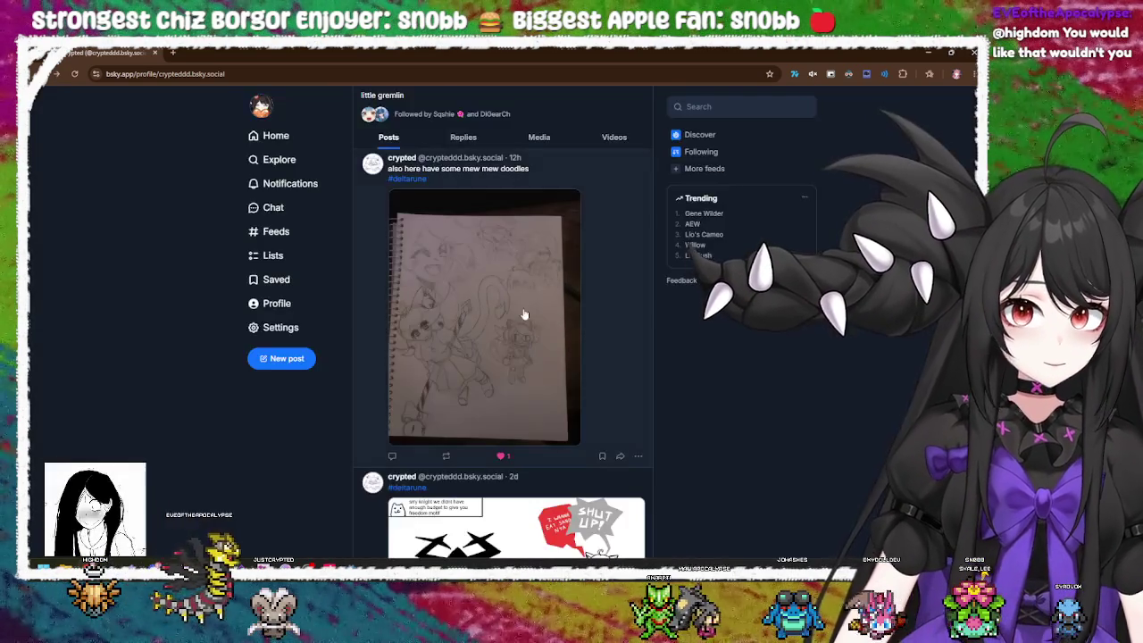
# Step: Scroll the profile feed, enlarging and closing several more comics and drawings
pyautogui.scroll(3, 529, 347)
pyautogui.scroll(-3, 530, 347)
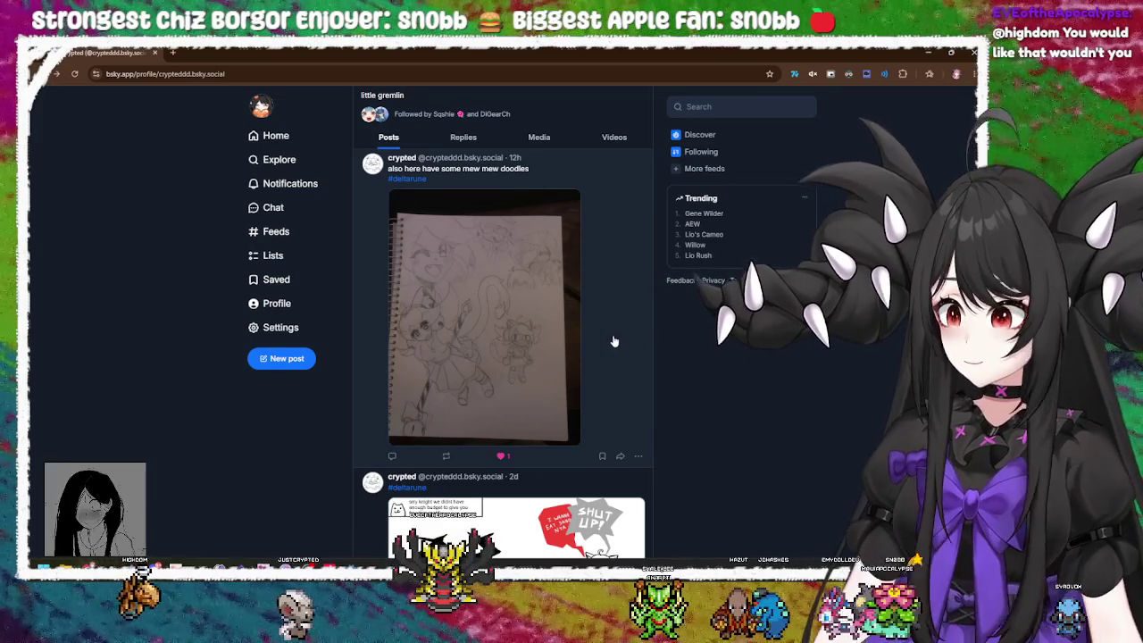
pyautogui.scroll(-5, 572, 354)
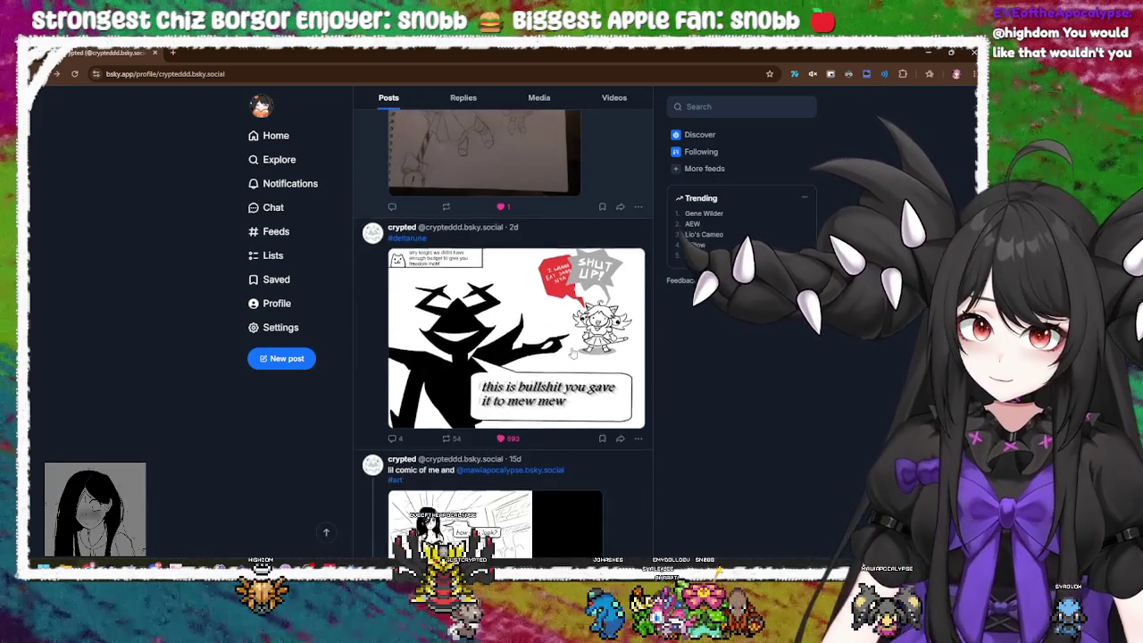
pyautogui.click(572, 354)
pyautogui.press('Escape')
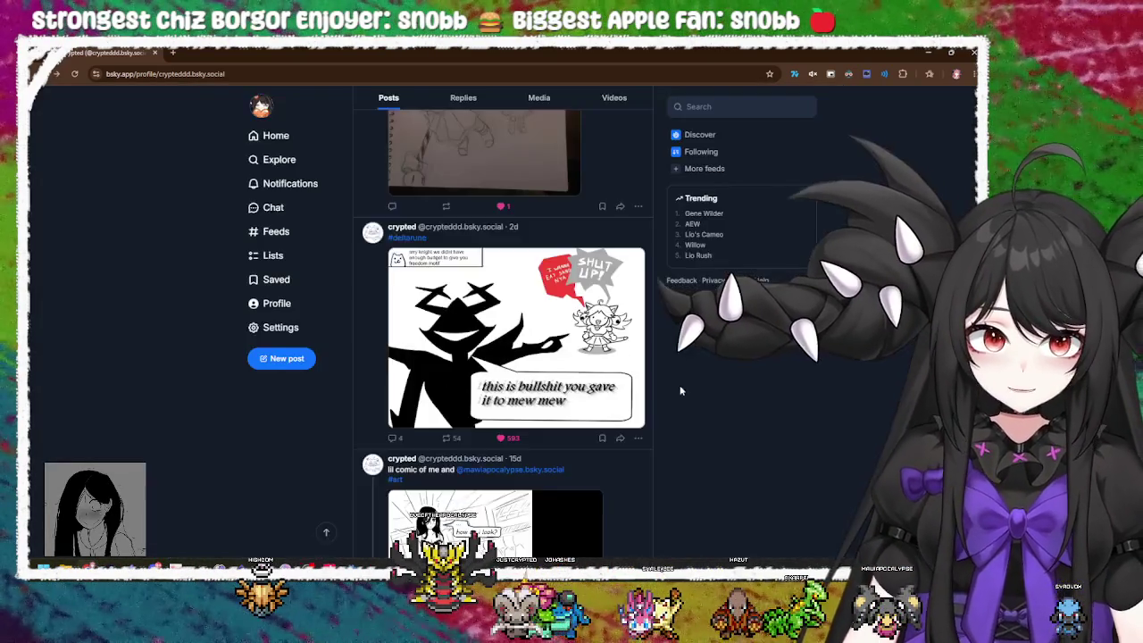
pyautogui.scroll(-3, 557, 329)
pyautogui.click(557, 329)
pyautogui.press('Escape')
pyautogui.scroll(-3, 557, 329)
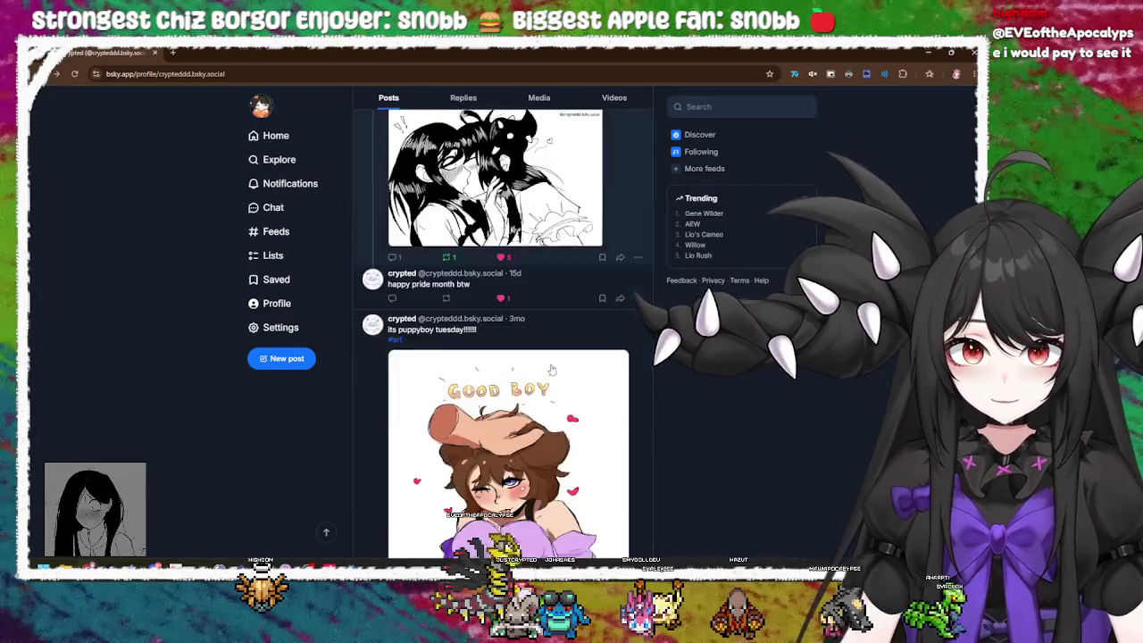
pyautogui.scroll(10, 488, 451)
pyautogui.click(488, 451)
pyautogui.click(755, 502)
# Step: Reopen the doodle full-size, zoom in and back out, close it, and return to Godot
pyautogui.scroll(-3, 616, 408)
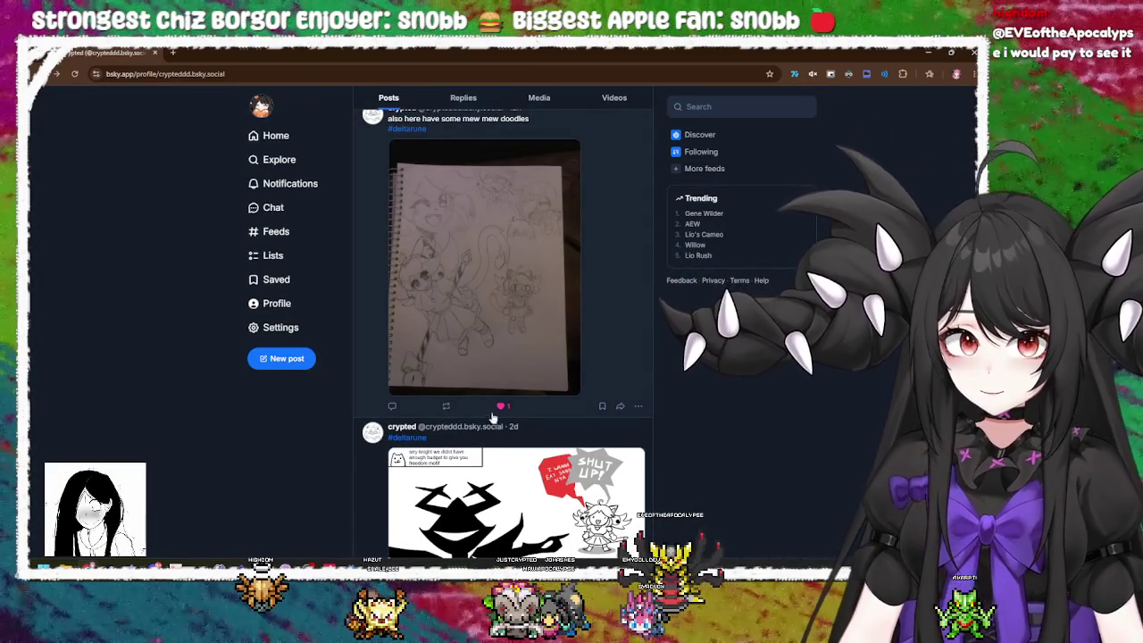
pyautogui.click(419, 194)
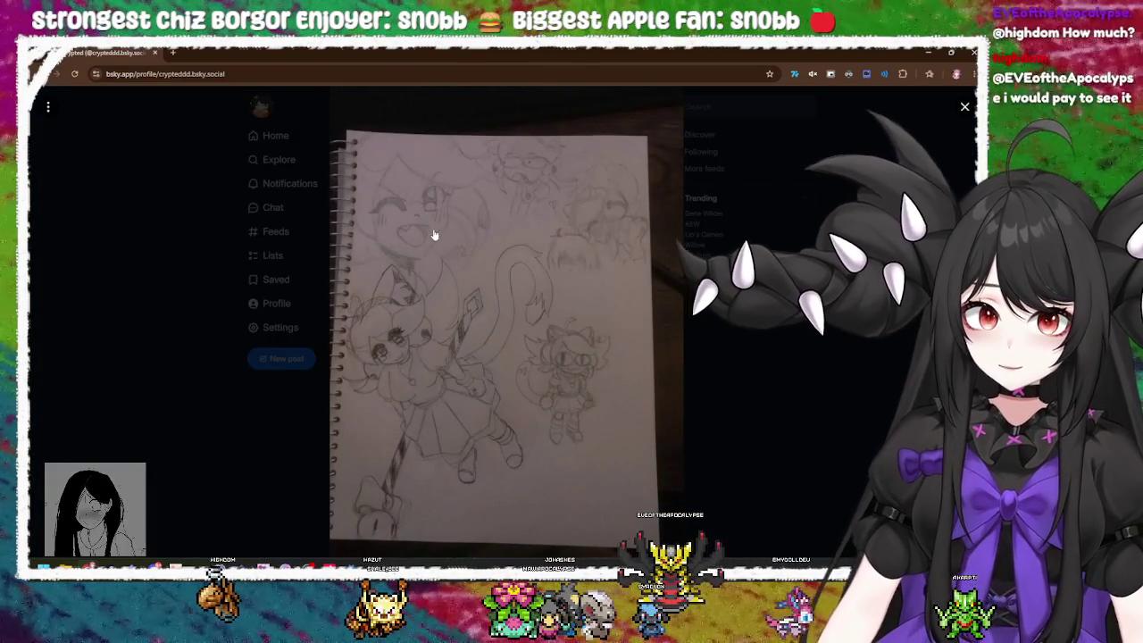
pyautogui.click(433, 234)
pyautogui.click(442, 272)
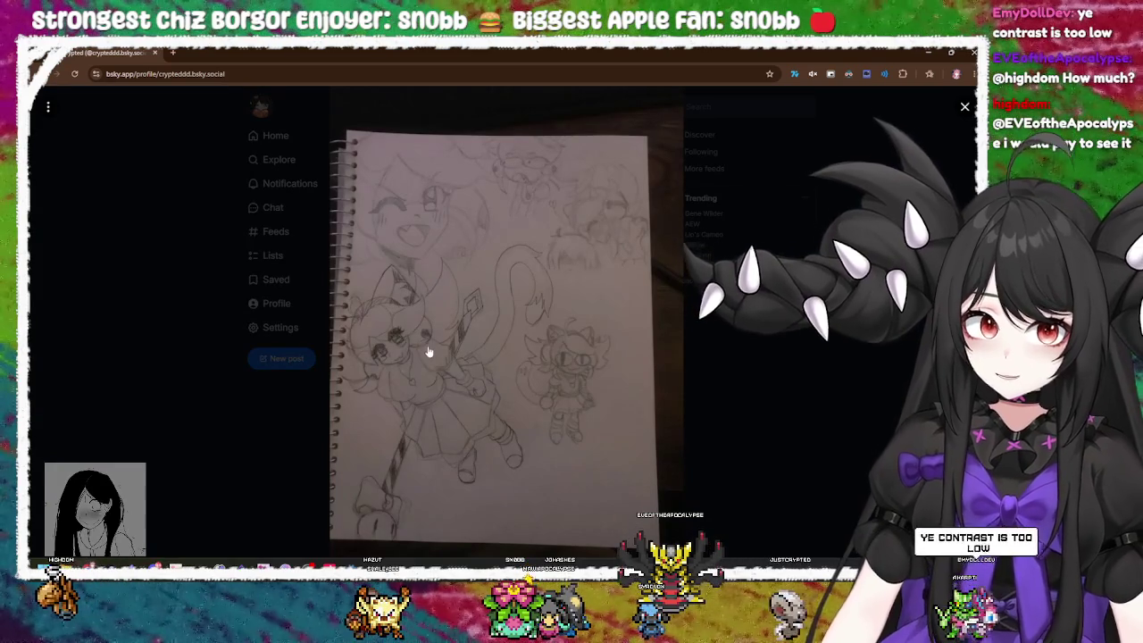
pyautogui.hotkey('ctrl', '+')
pyautogui.hotkey('ctrl', '+')
pyautogui.hotkey('ctrl', '-')
pyautogui.hotkey('ctrl', '-')
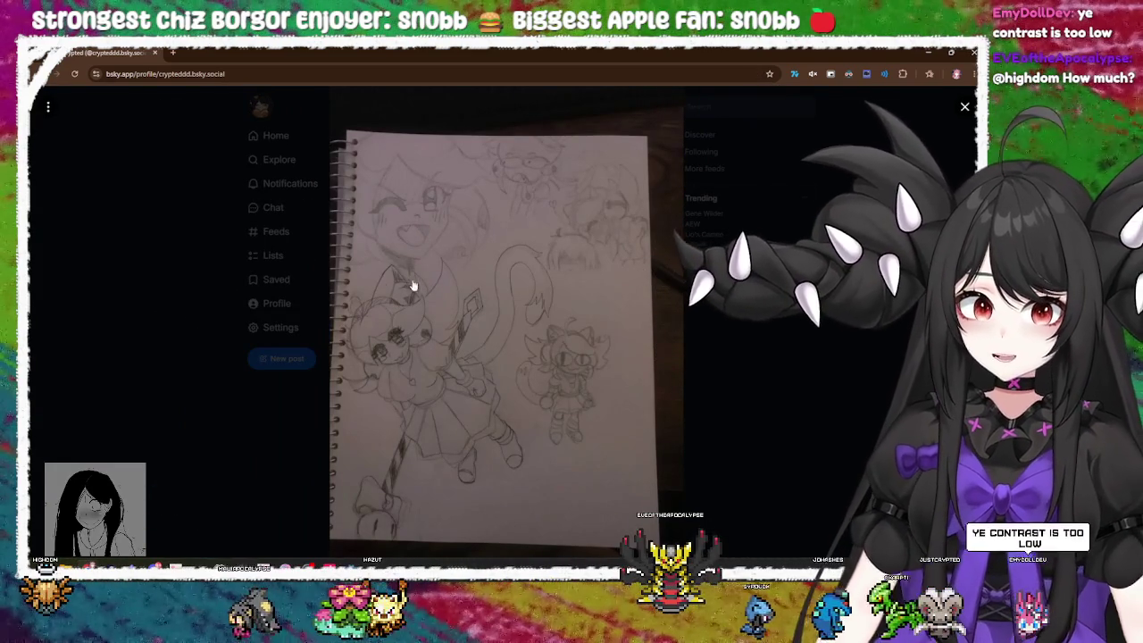
pyautogui.click(655, 354)
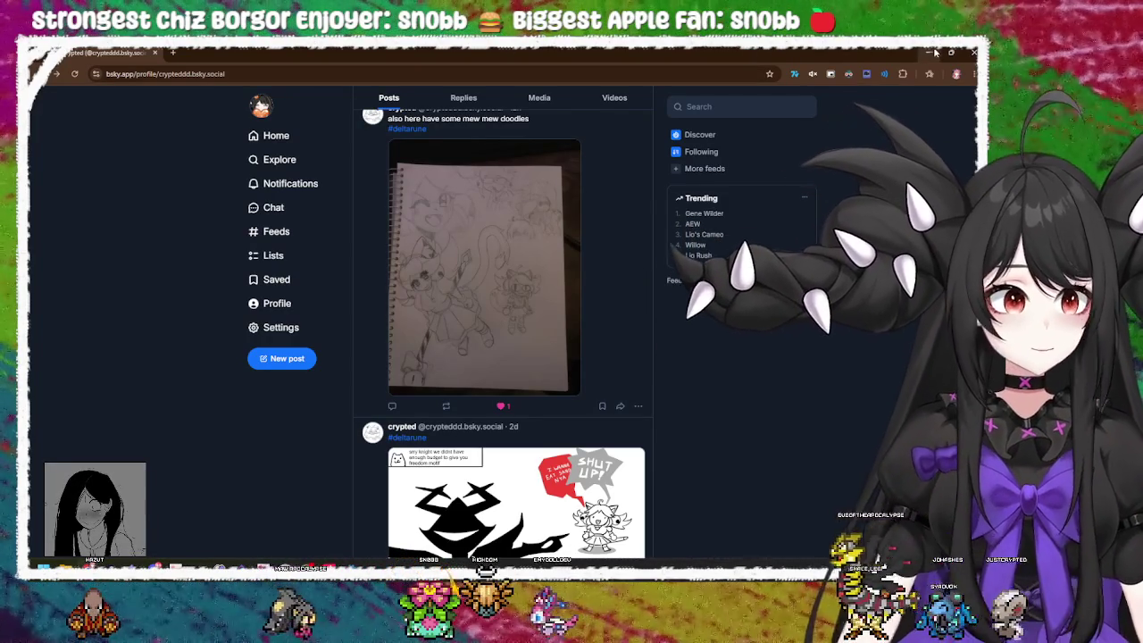
pyautogui.hotkey('alt', 'Tab')
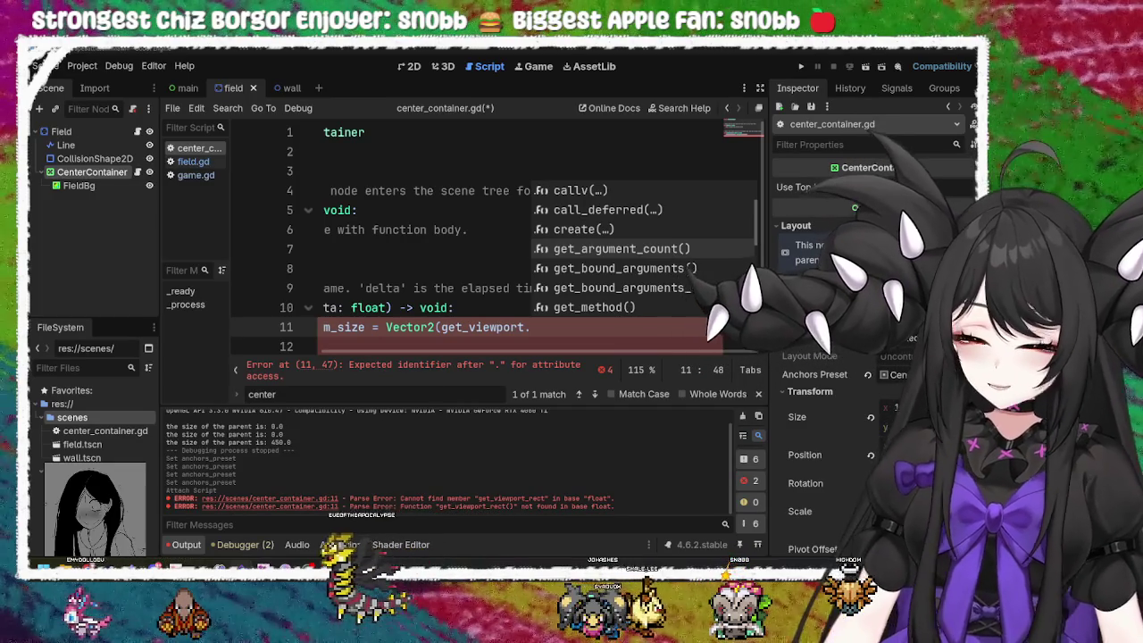
# Step: Switch to the browser and click into the address bar to begin a web search
pyautogui.moveTo(266, 566)
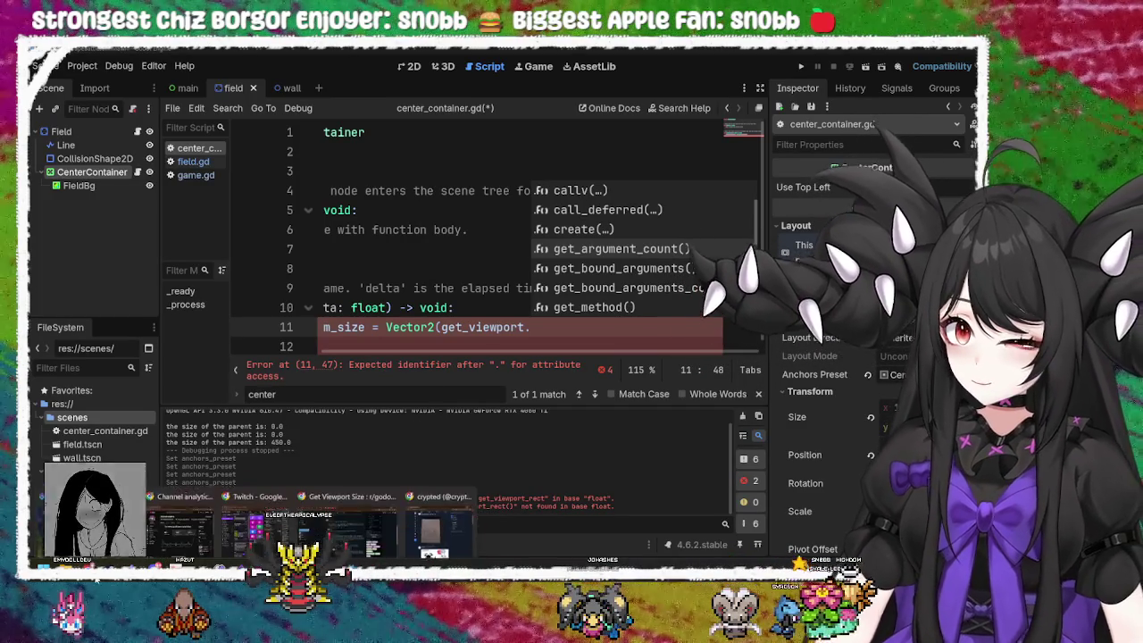
pyautogui.moveTo(174, 529)
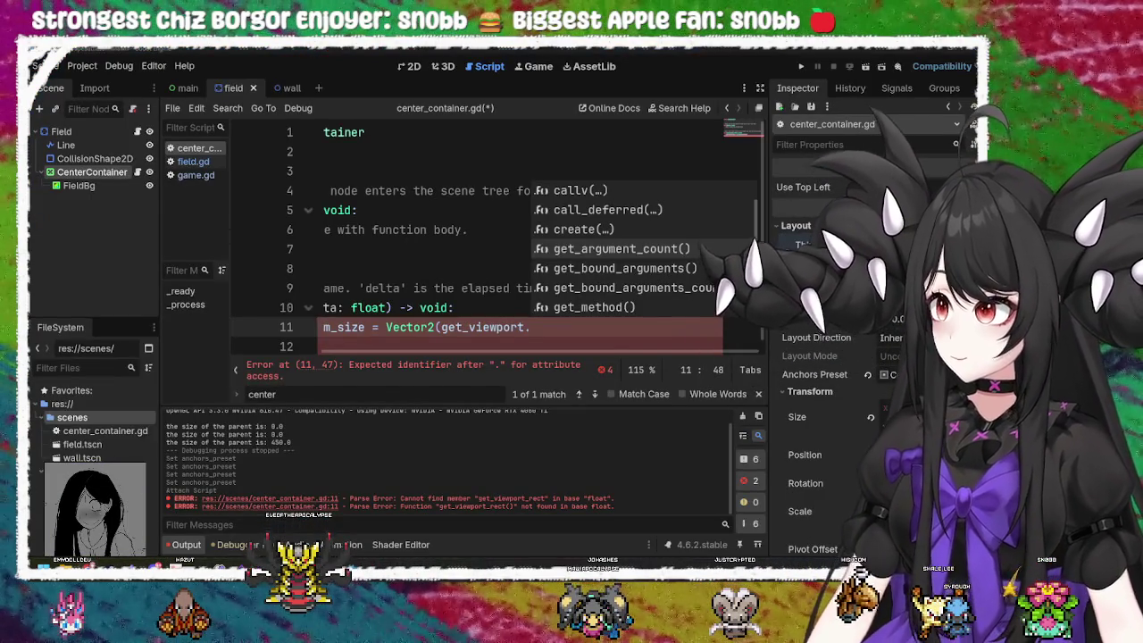
pyautogui.hotkey('alt', 'Tab')
pyautogui.click(581, 69)
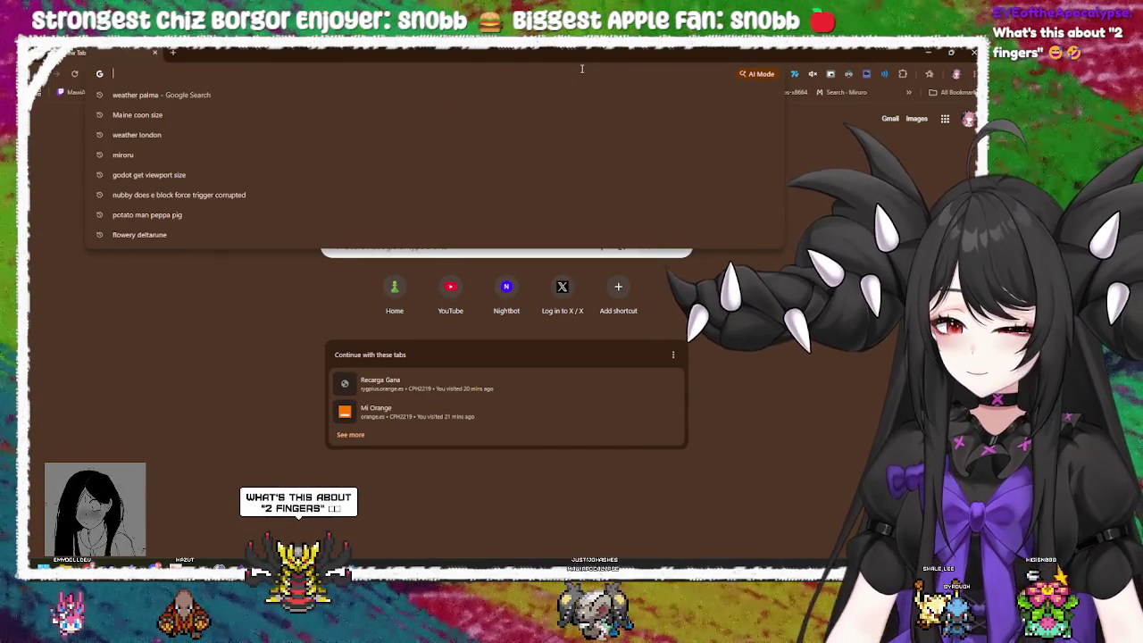
# Step: Search Google for 'desk lamp', view the green lamp image, and return to the Godot script
pyautogui.write('desk lamp')
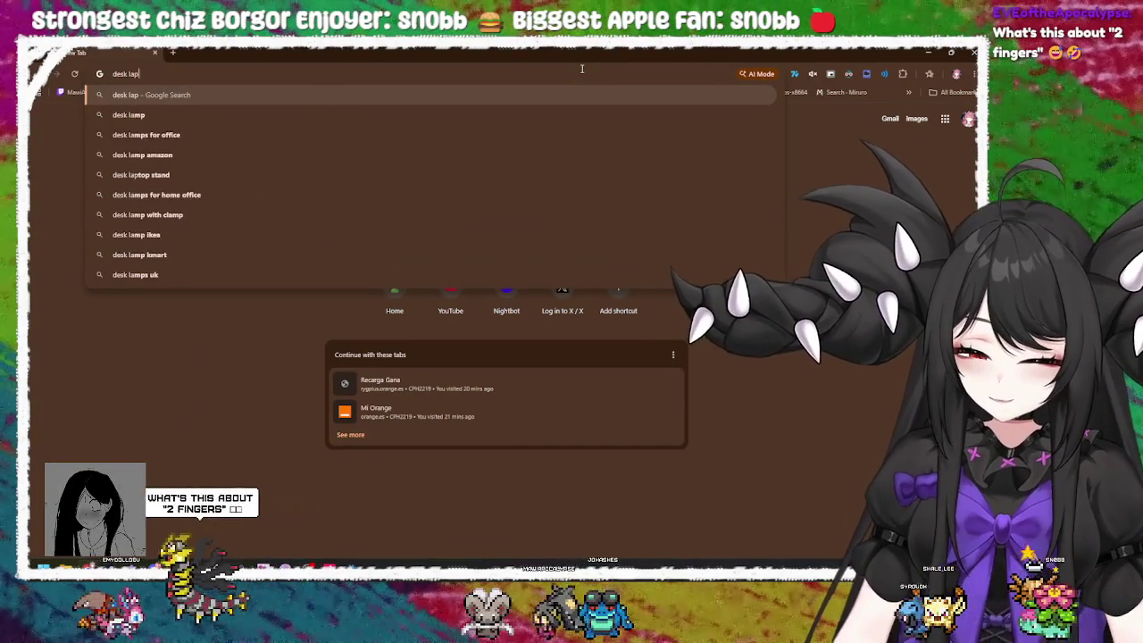
pyautogui.press('Return')
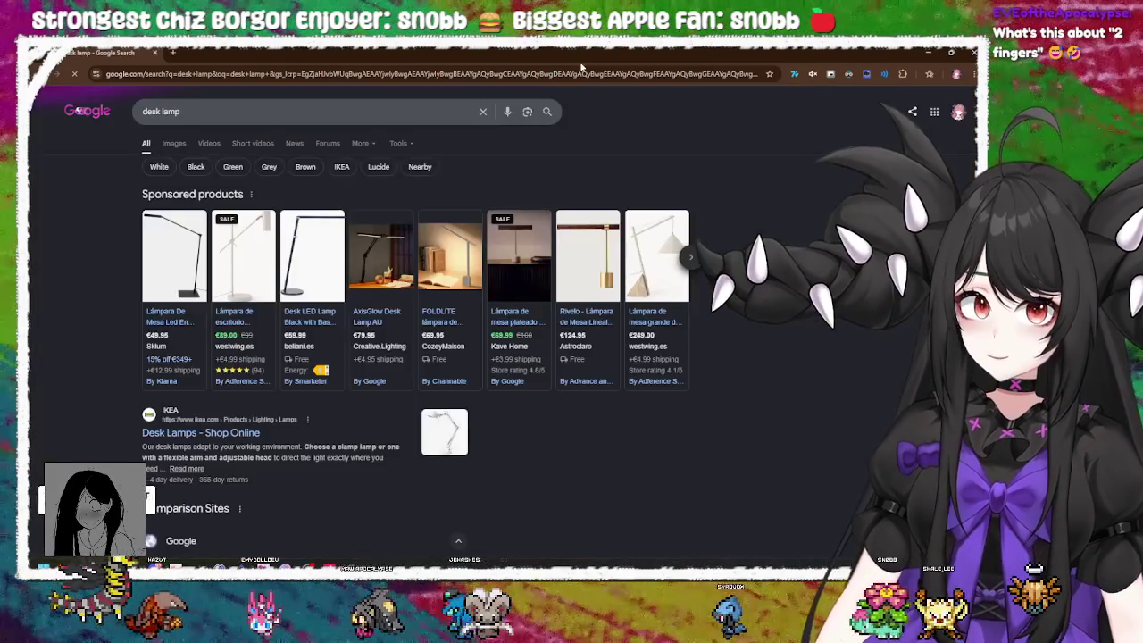
pyautogui.hotkey('alt', 'Tab')
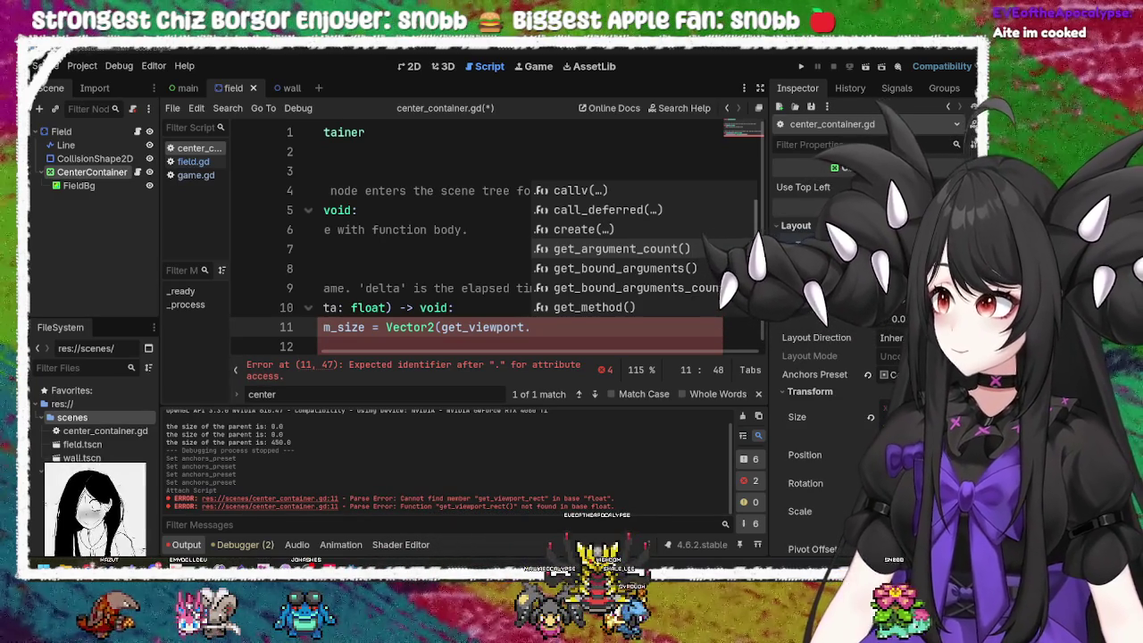
pyautogui.hotkey('alt', 'Tab')
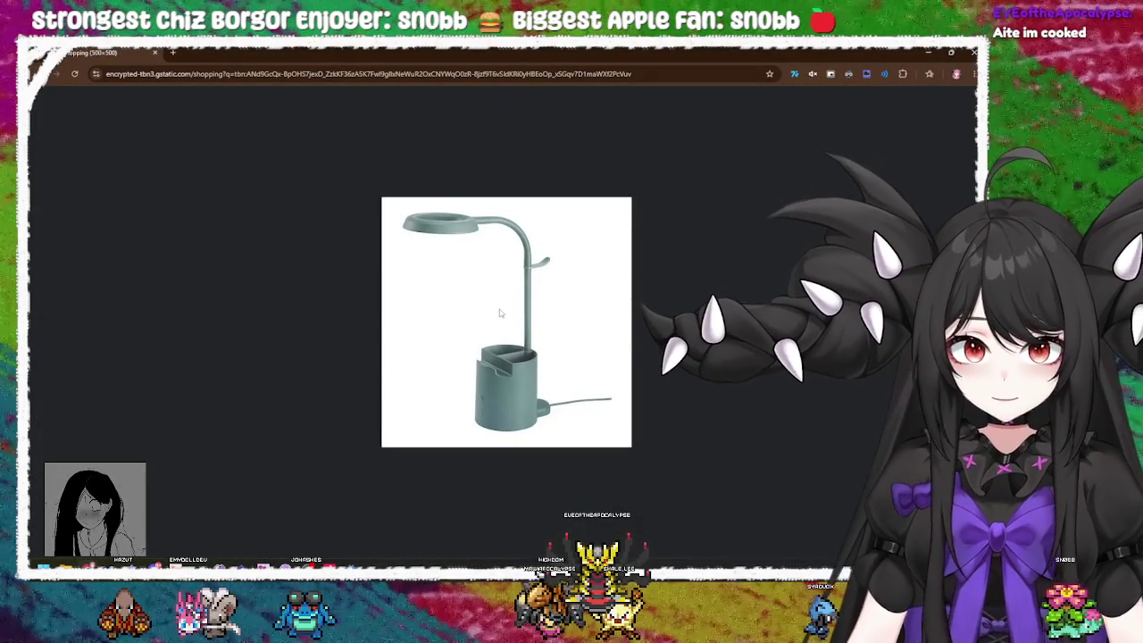
pyautogui.scroll(4, 504, 352)
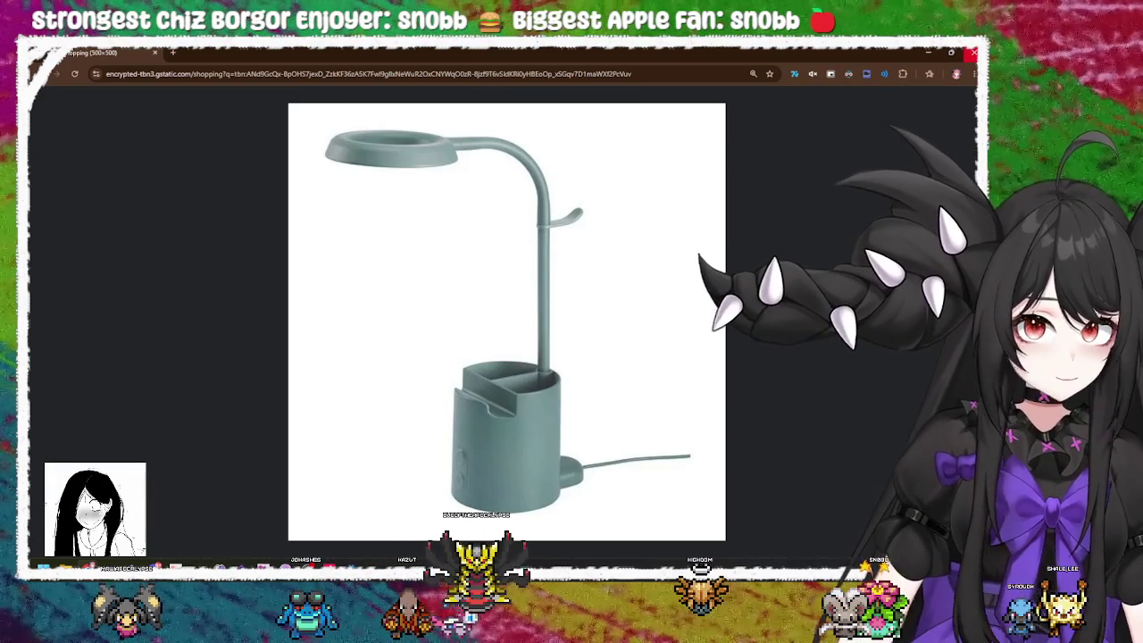
pyautogui.hotkey('alt', 'Tab')
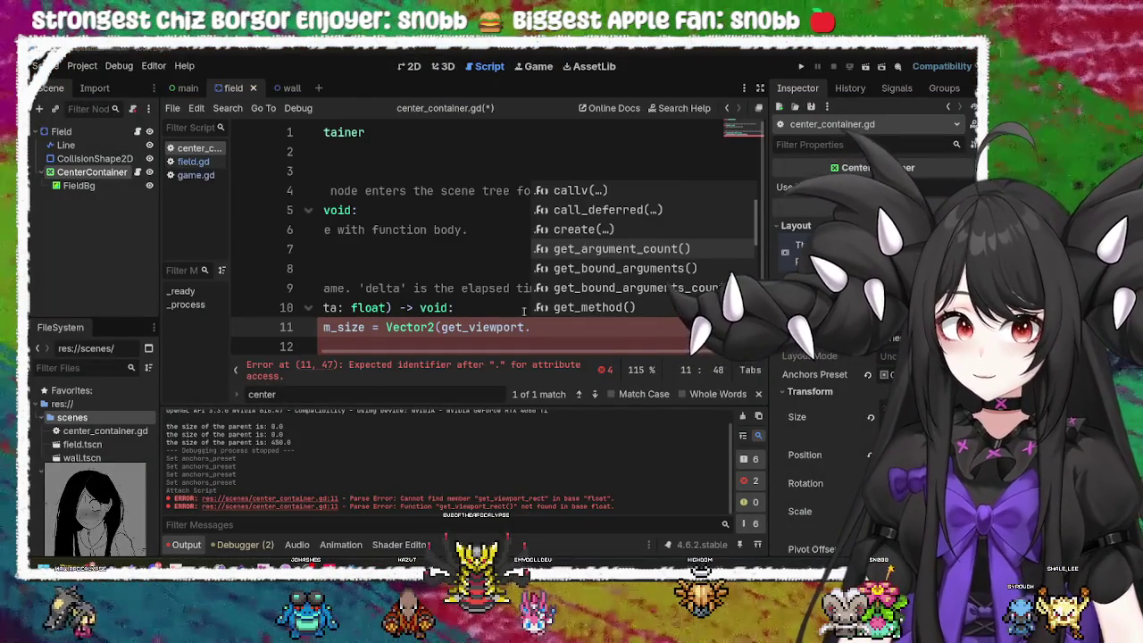
# Step: Restore the Godot window to full screen and cycle through the main, field and wall scenes back to field
pyautogui.doubleClick(661, 46)
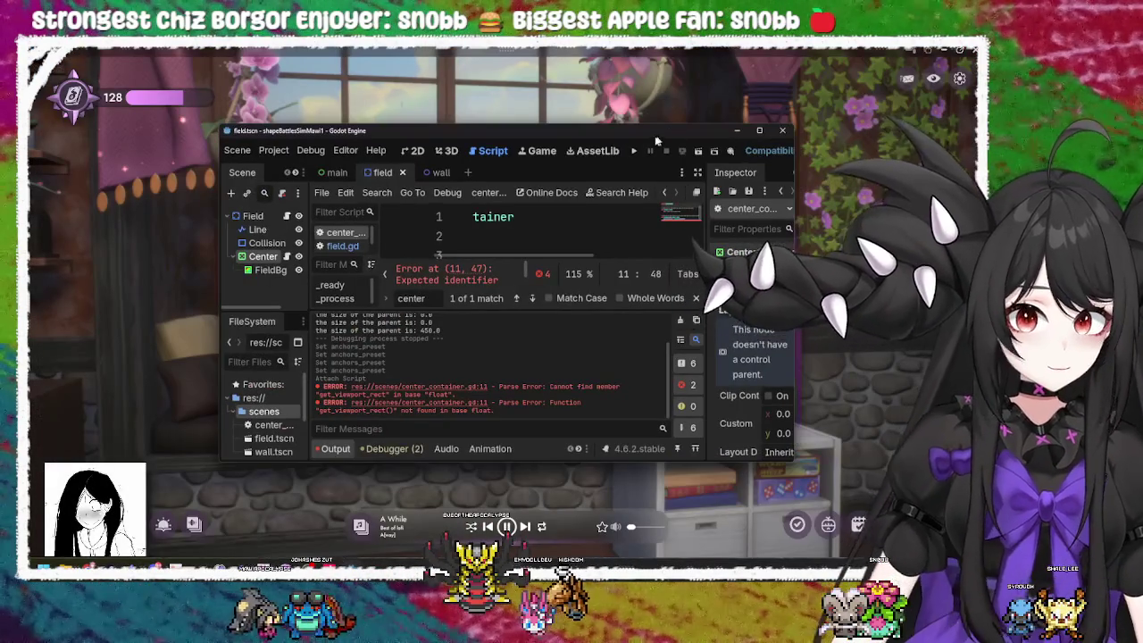
pyautogui.doubleClick(656, 129)
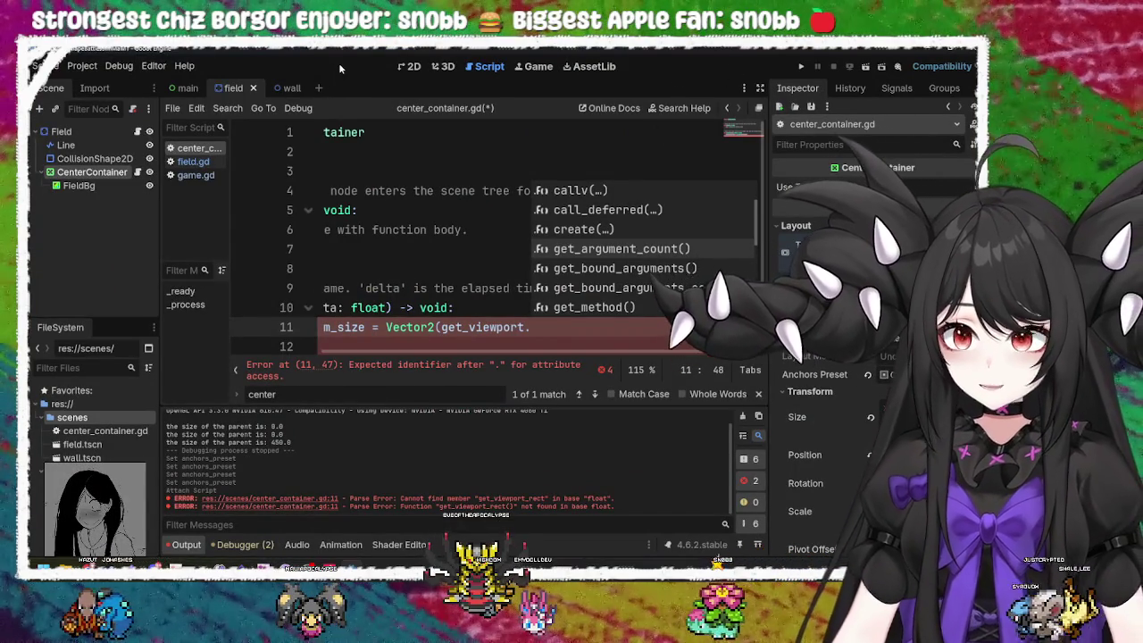
pyautogui.click(185, 88)
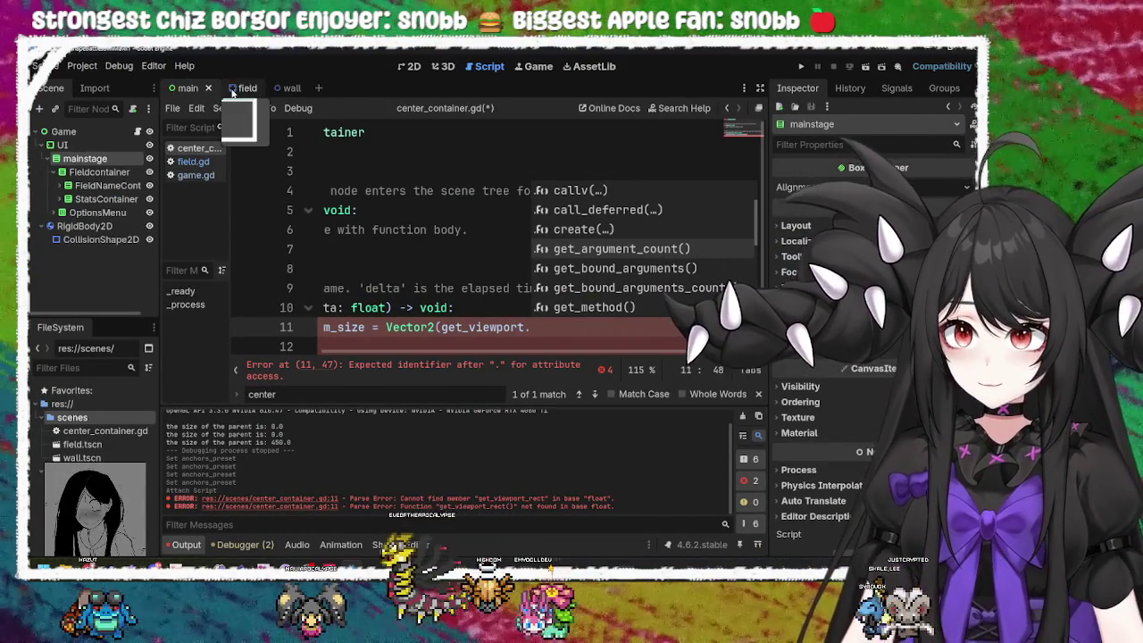
pyautogui.click(234, 89)
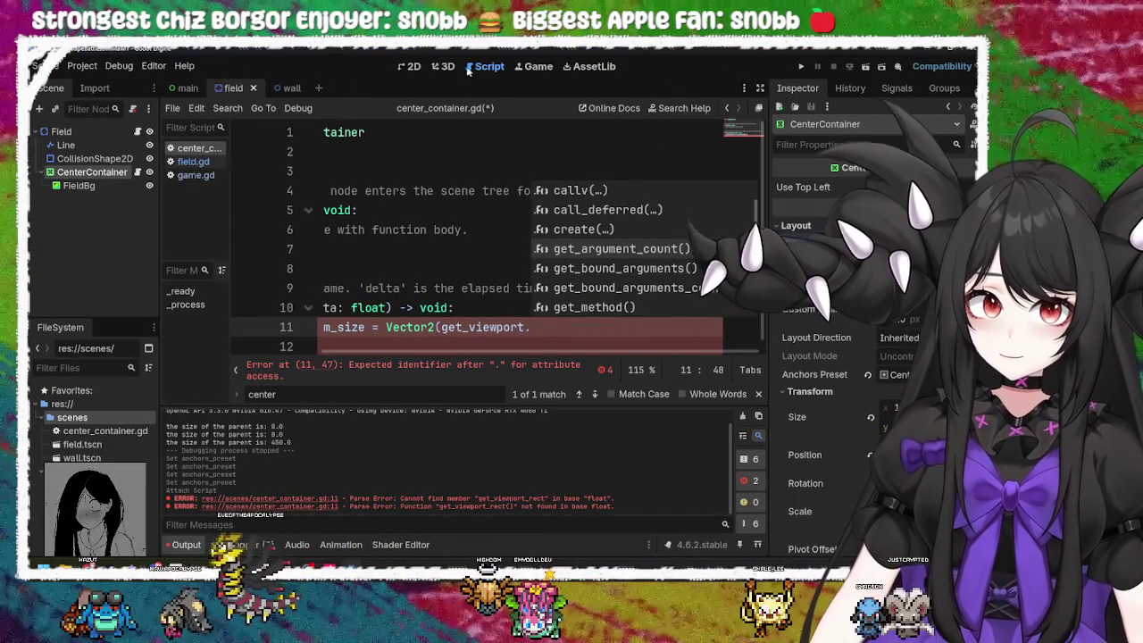
pyautogui.click(287, 87)
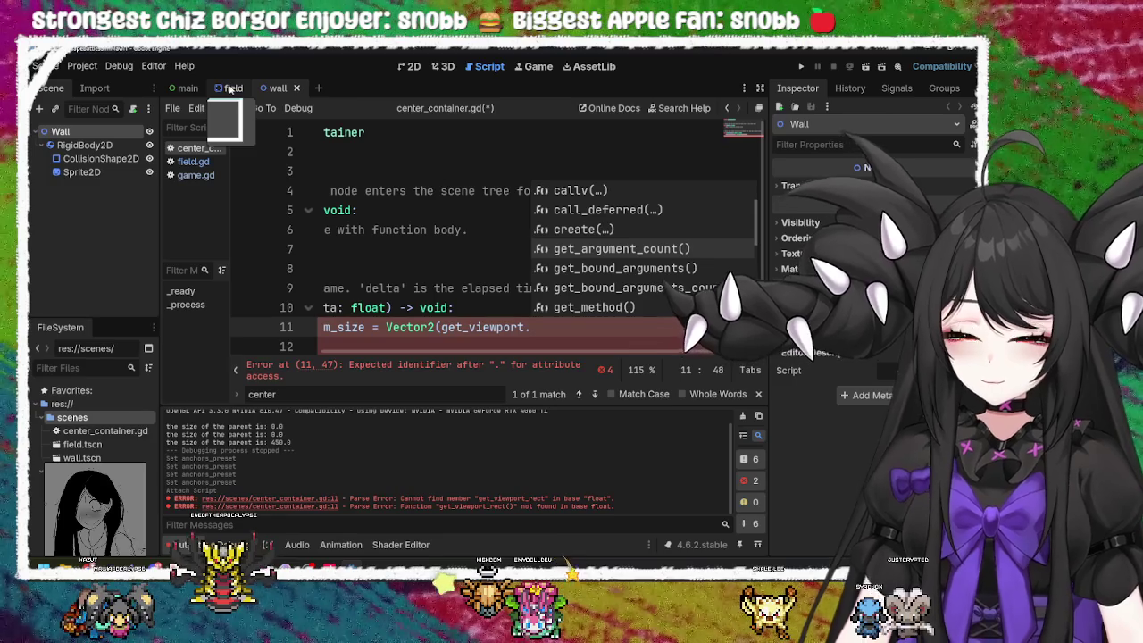
pyautogui.click(229, 89)
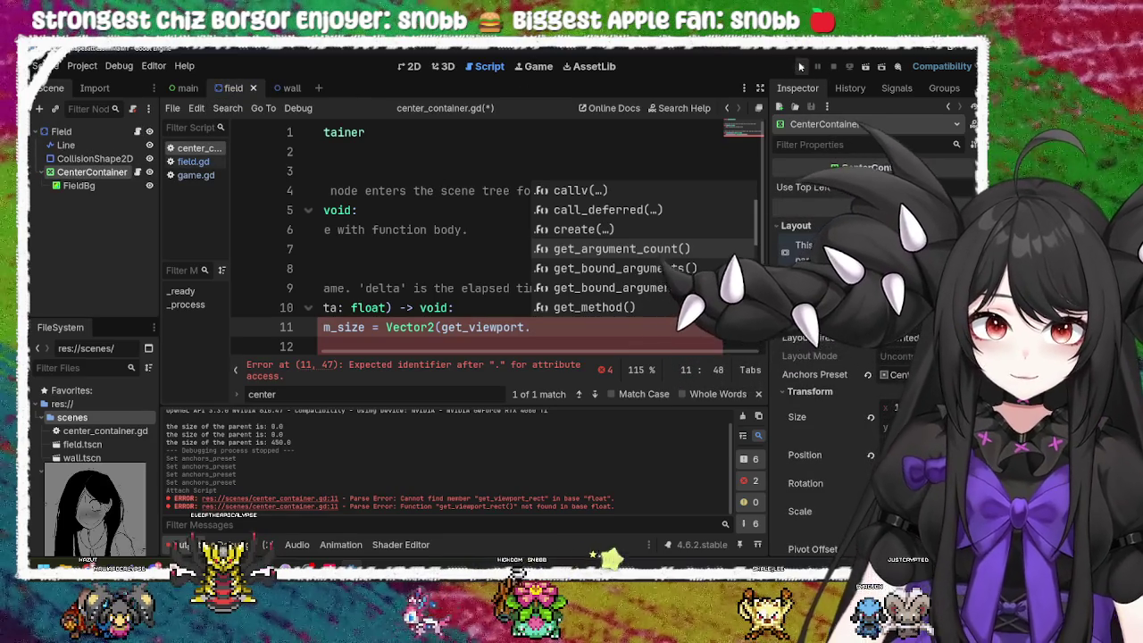
# Step: Remove the partial method text typed after get_viewport. on line 11
pyautogui.click(458, 327)
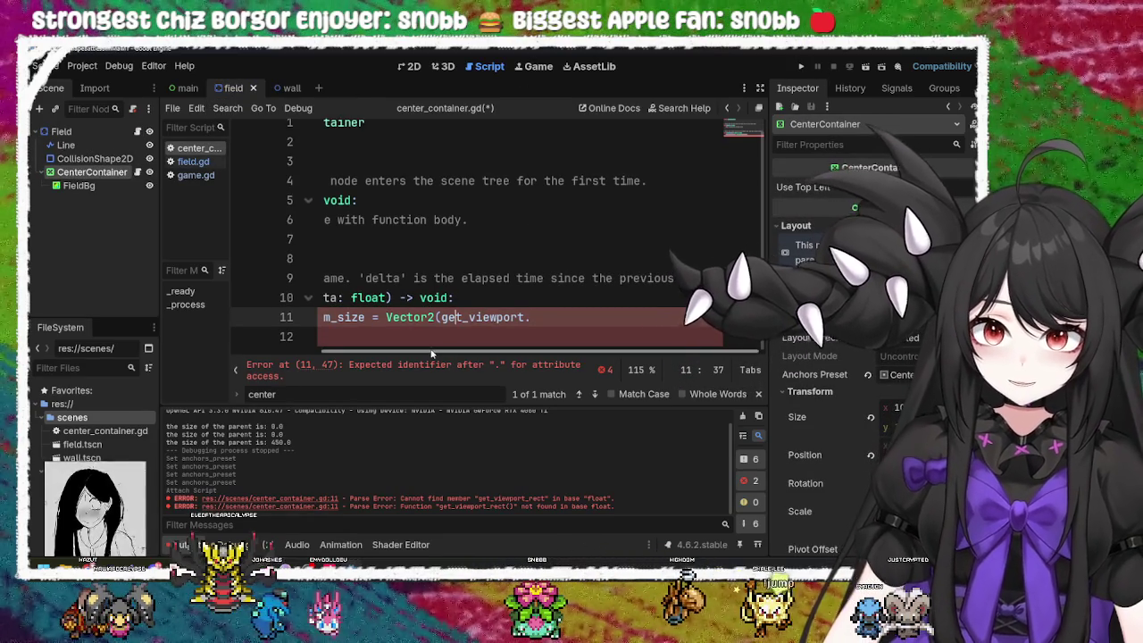
pyautogui.hscroll(-2, 379, 353)
pyautogui.hscroll(-2, 380, 352)
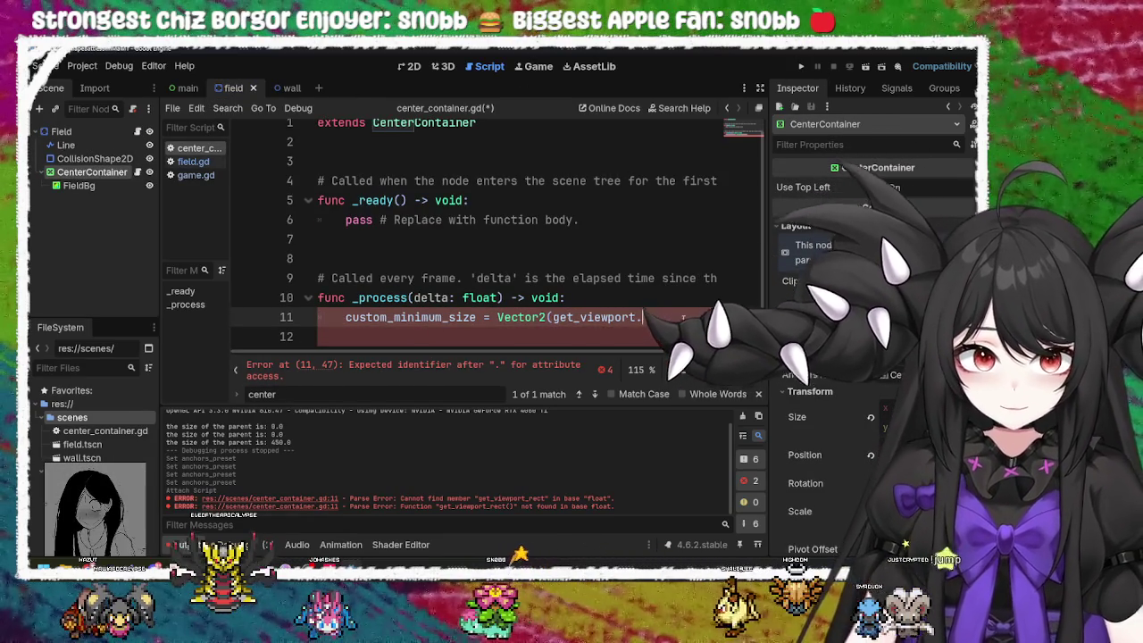
pyautogui.write('get')
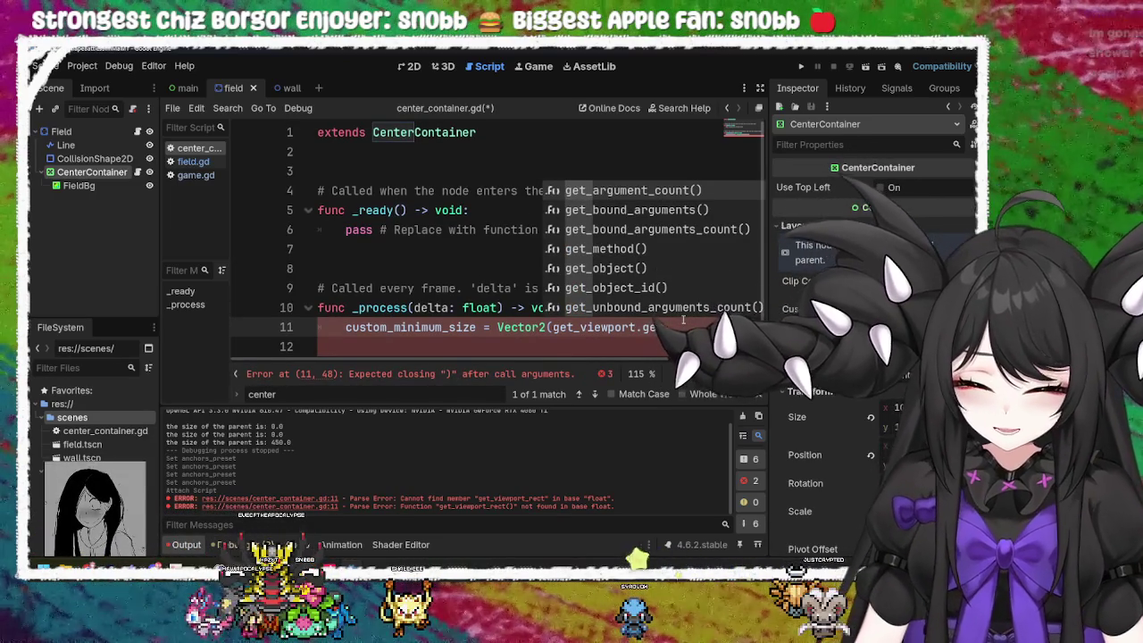
pyautogui.write('_r')
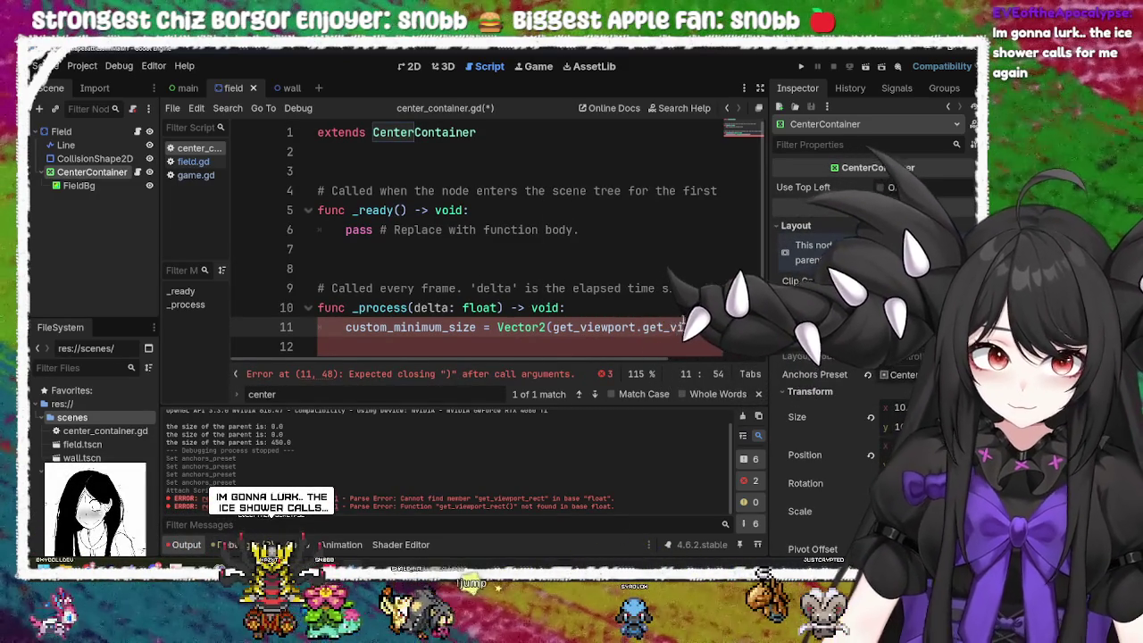
pyautogui.press('BackSpace')
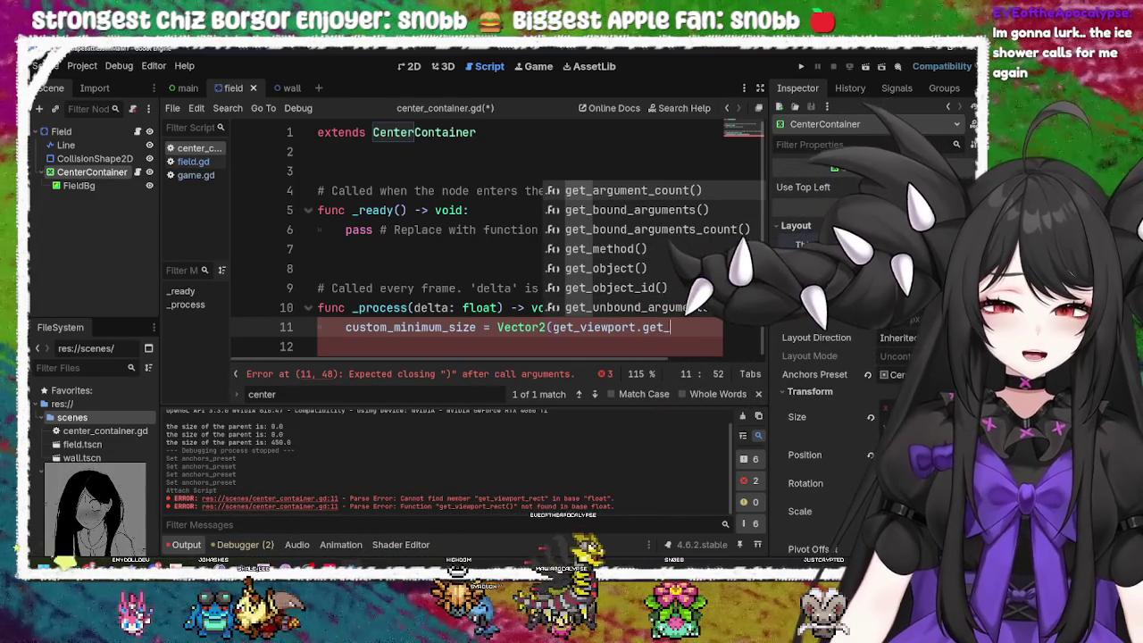
pyautogui.press('BackSpace')
pyautogui.press('BackSpace')
pyautogui.press('BackSpace')
pyautogui.scroll(-3, 678, 271)
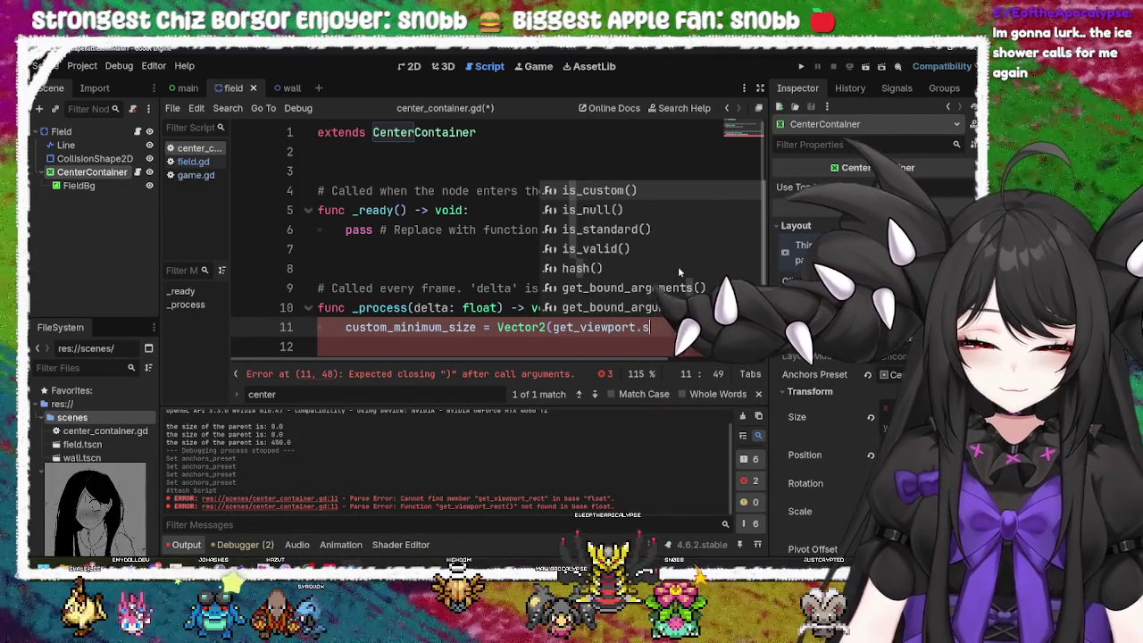
pyautogui.press('Escape')
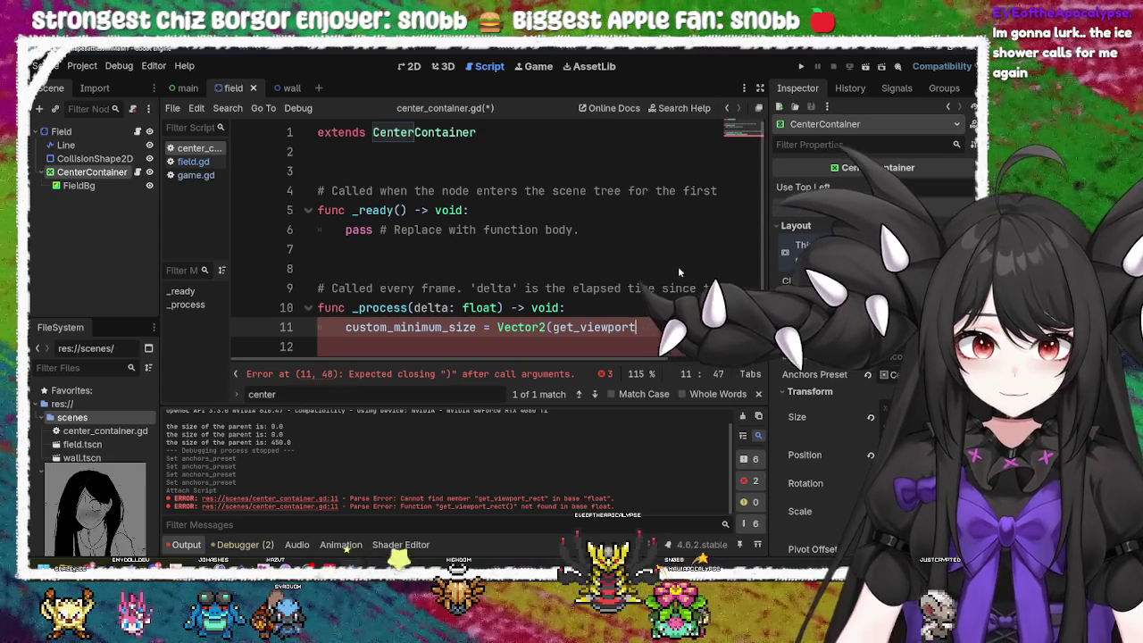
# Step: Browse get_viewport's method suggestions, delete the trailing dot, and open get_viewport() in the Node reference
pyautogui.hotkey('ctrl', 'space')
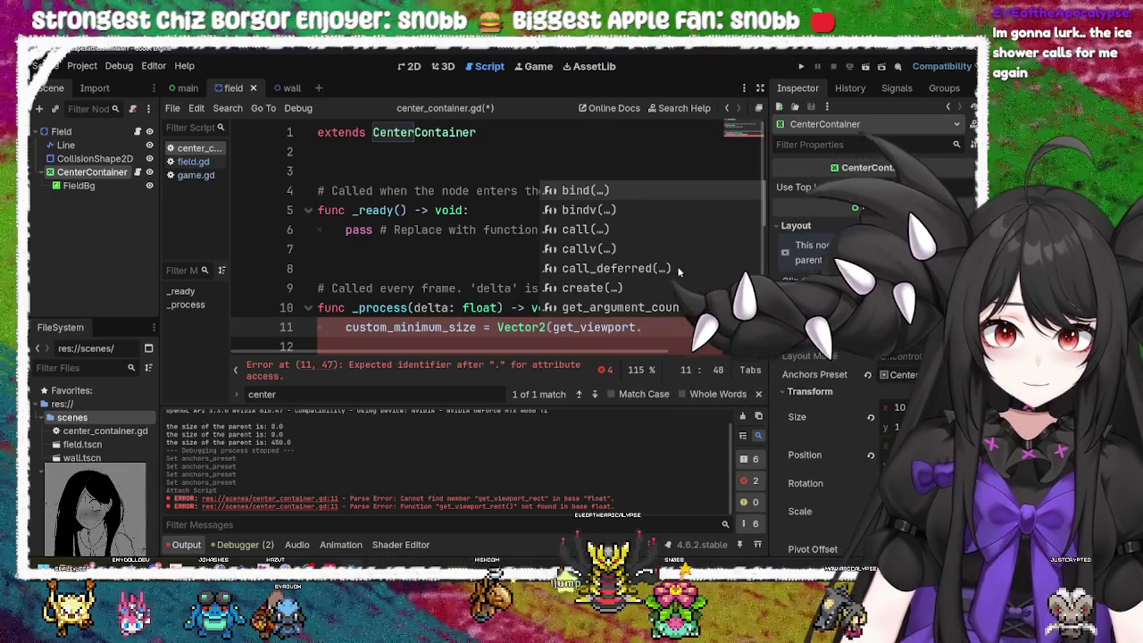
pyautogui.scroll(-2, 672, 259)
pyautogui.scroll(-2, 668, 252)
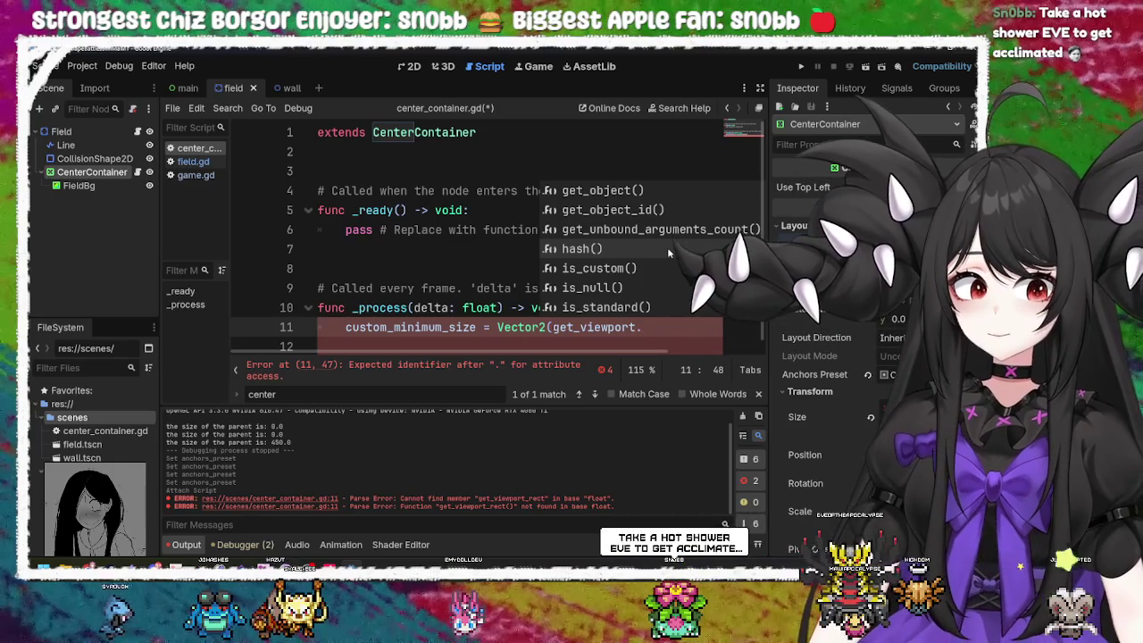
pyautogui.scroll(-2, 668, 252)
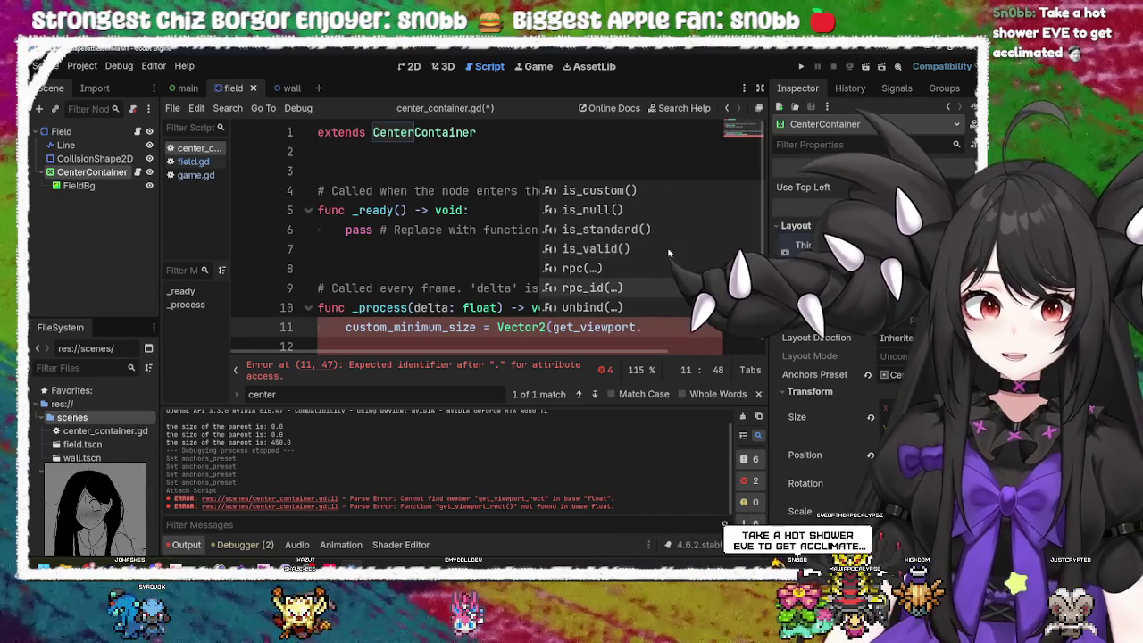
pyautogui.scroll(2, 672, 249)
pyautogui.scroll(3, 672, 246)
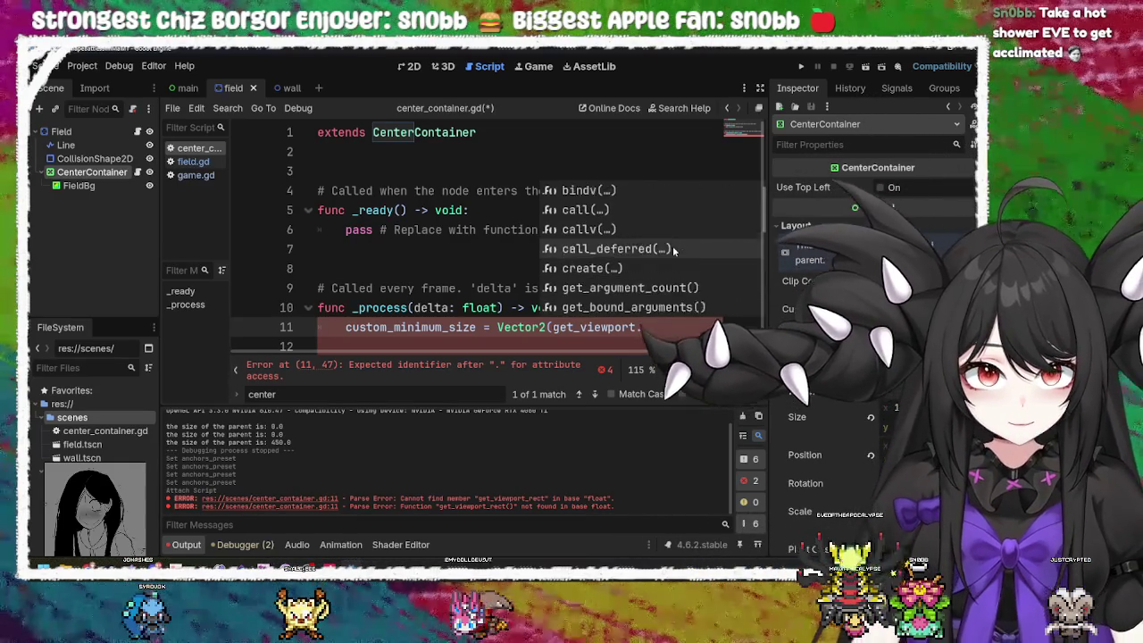
pyautogui.press('Escape')
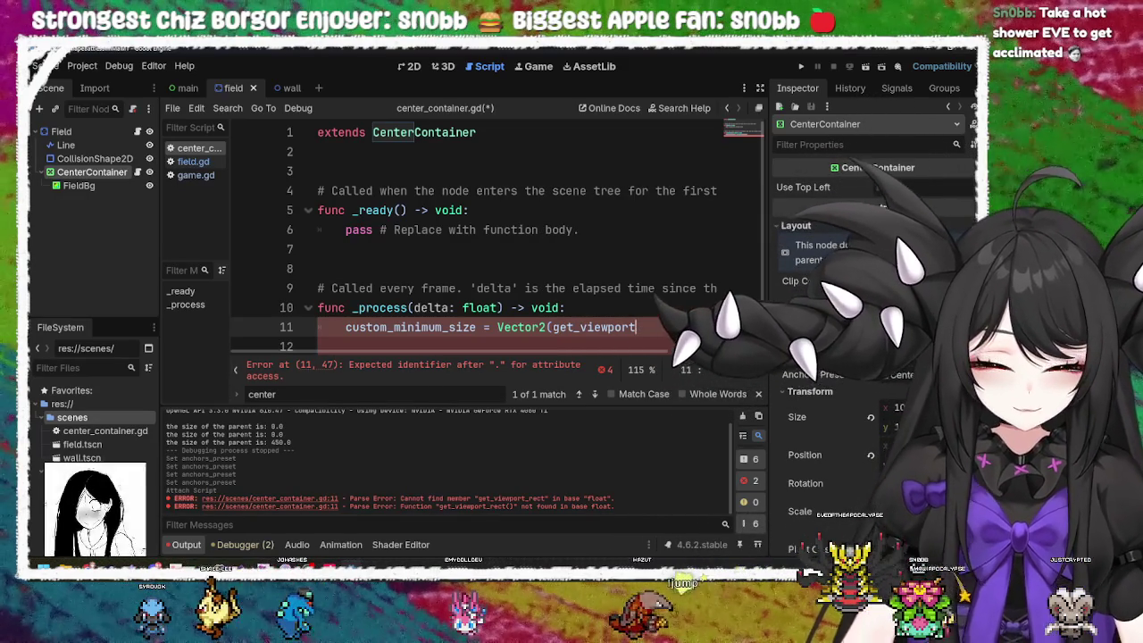
pyautogui.press('BackSpace')
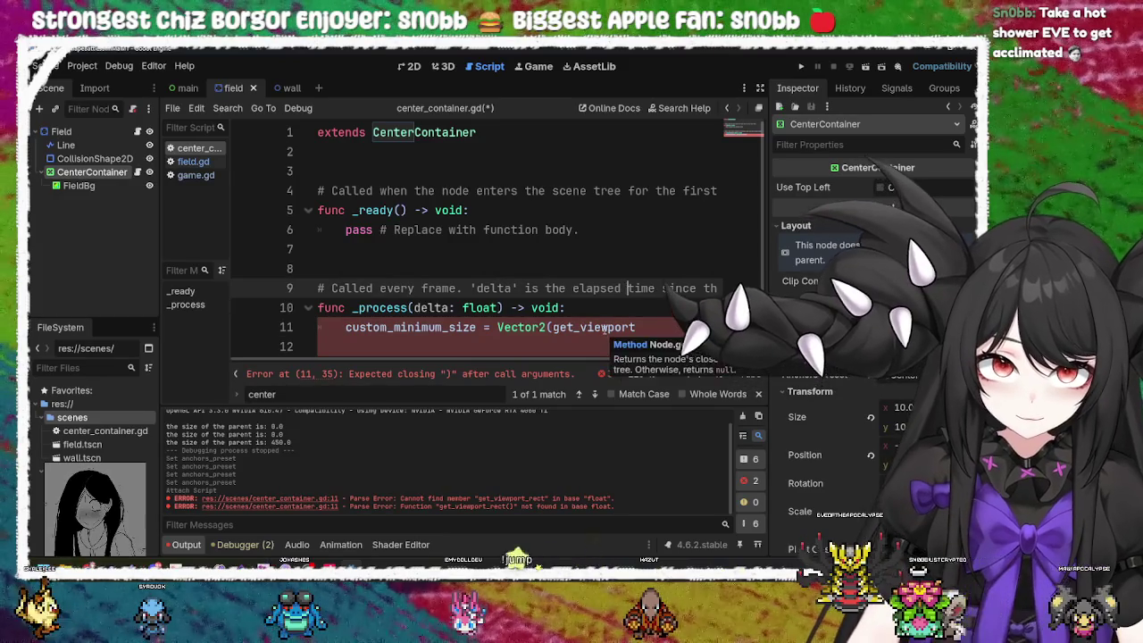
pyautogui.keyDown('ctrl'); pyautogui.click(596, 328); pyautogui.keyUp('ctrl')
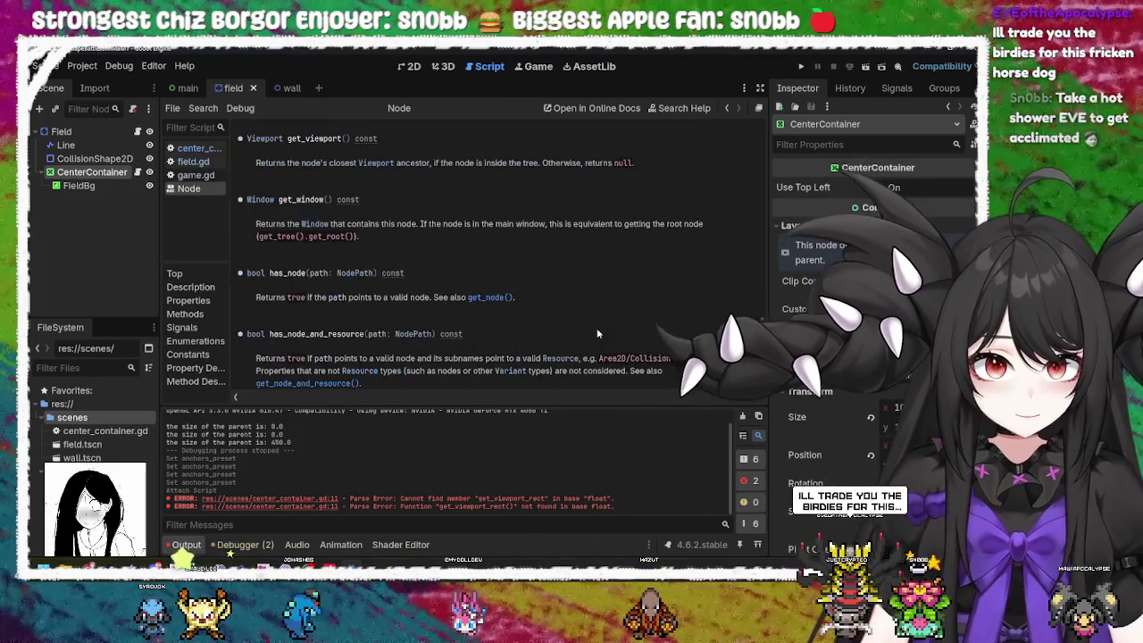
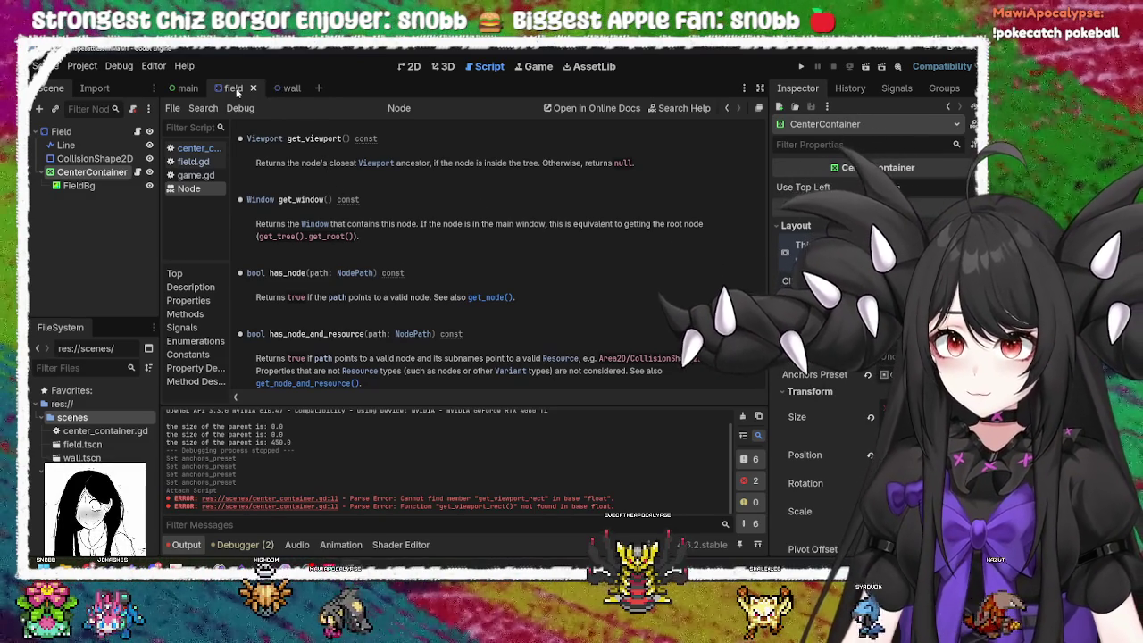
# Step: Flip between the wall, field and main scene tabs, ending on the main scene
pyautogui.click(291, 89)
pyautogui.click(220, 89)
pyautogui.click(184, 87)
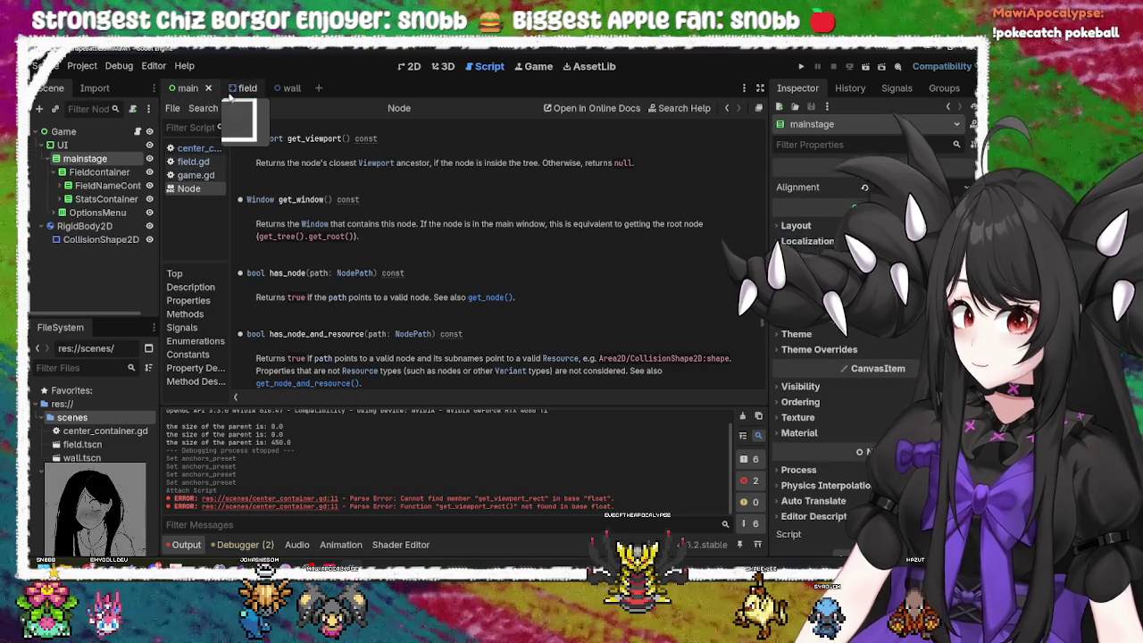
pyautogui.click(233, 88)
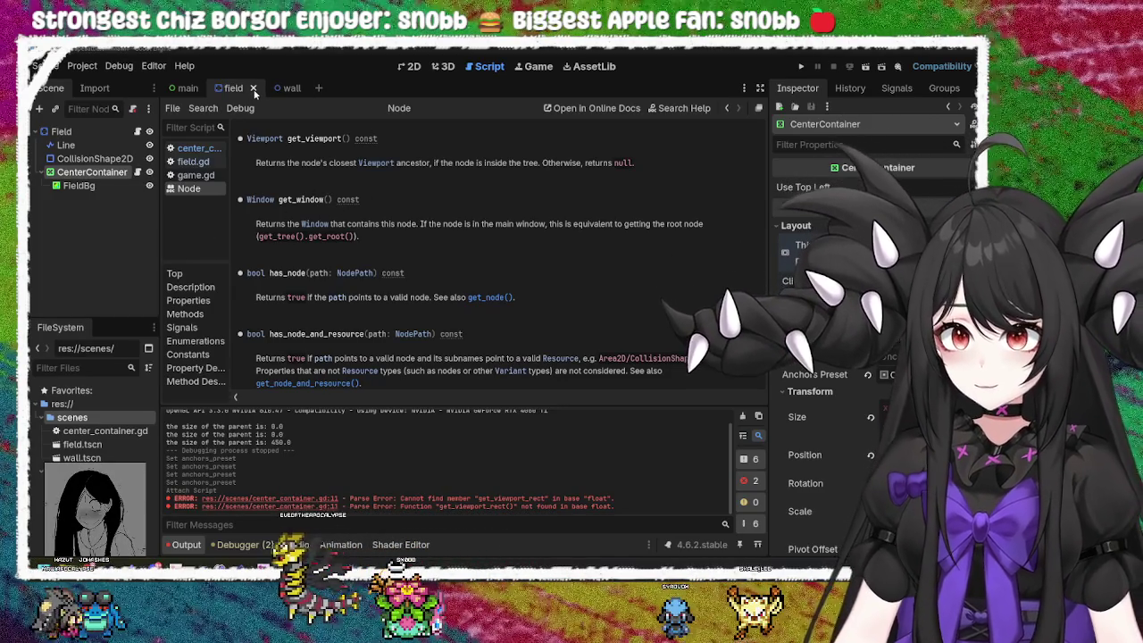
pyautogui.click(184, 87)
pyautogui.click(231, 88)
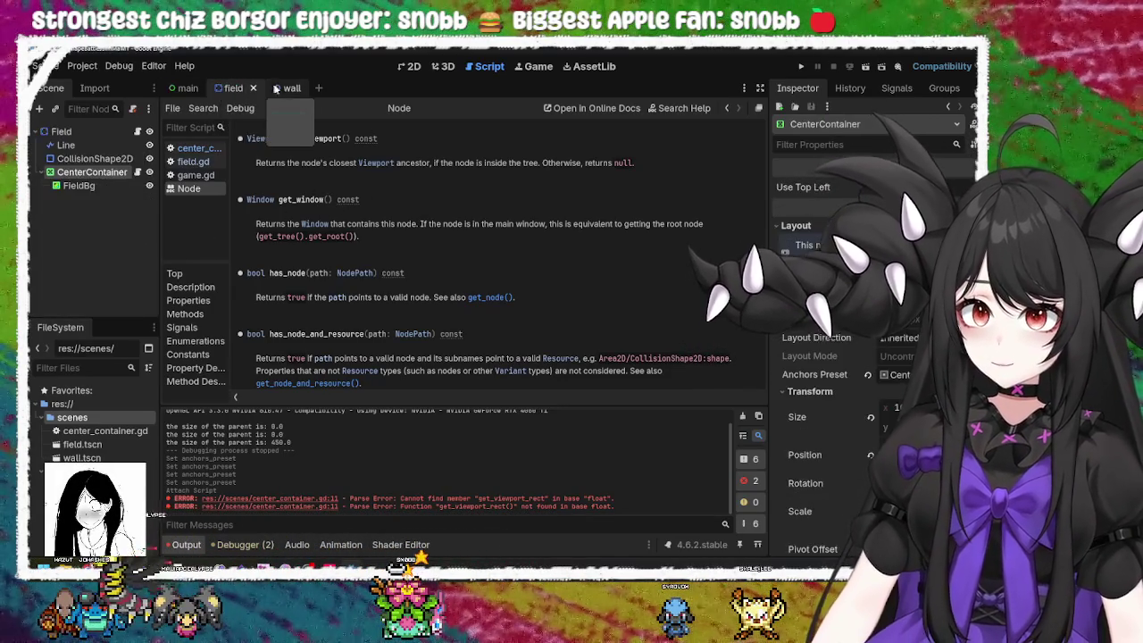
pyautogui.click(290, 87)
pyautogui.click(228, 88)
pyautogui.click(185, 88)
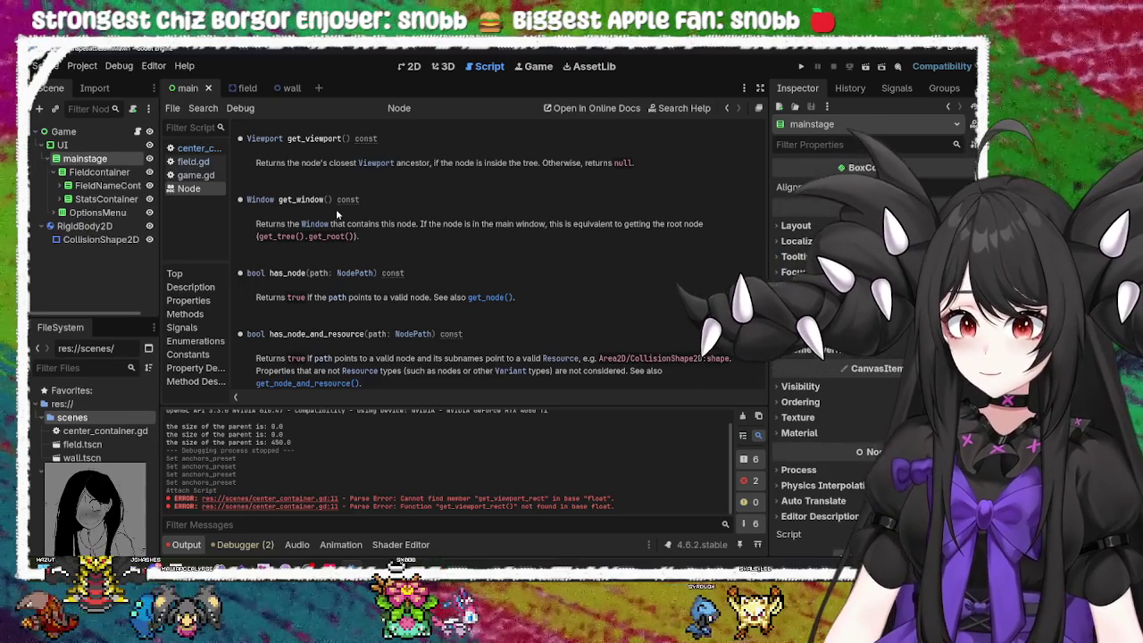
# Step: Read through the Node reference's node-checking methods and bring up the page's context menu
pyautogui.scroll(-3, 357, 241)
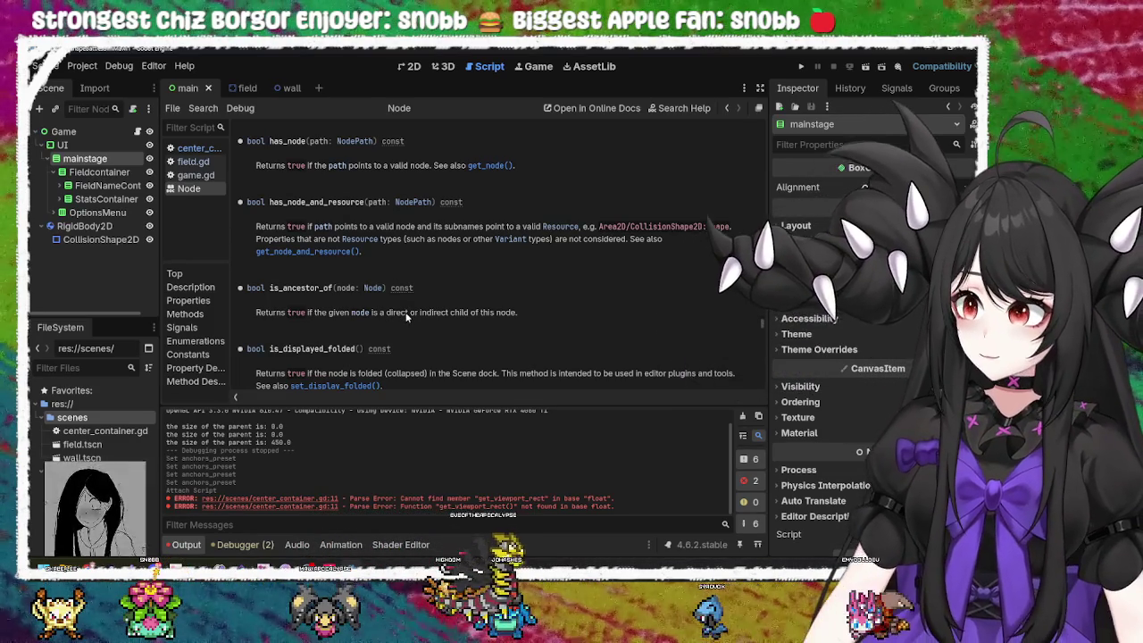
pyautogui.scroll(-2, 406, 316)
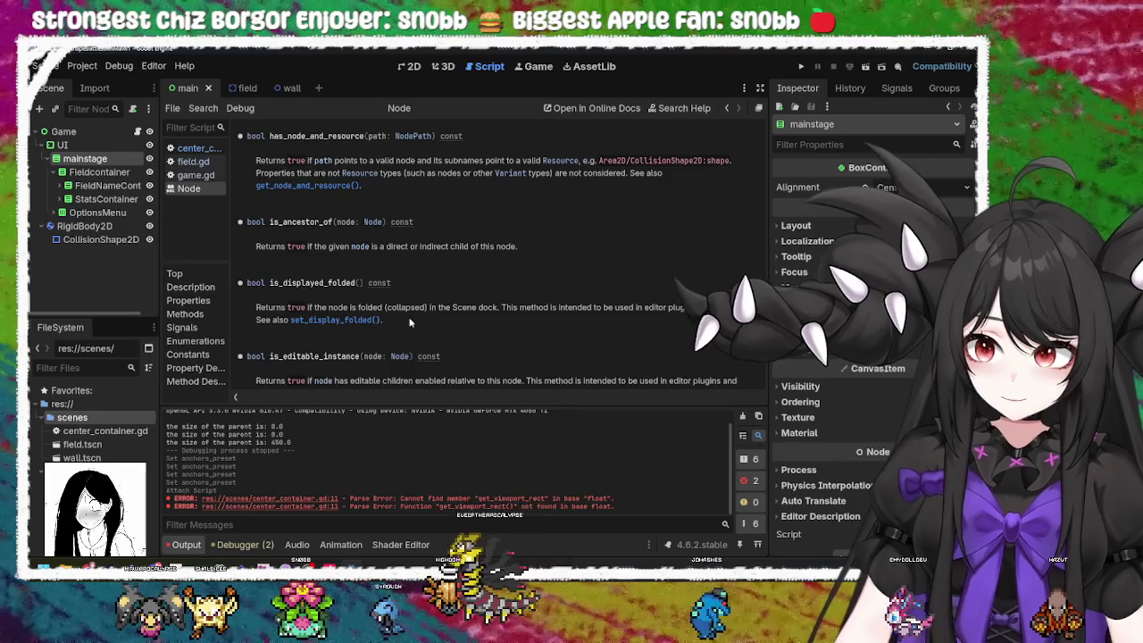
pyautogui.scroll(-2, 409, 322)
pyautogui.scroll(-4, 410, 322)
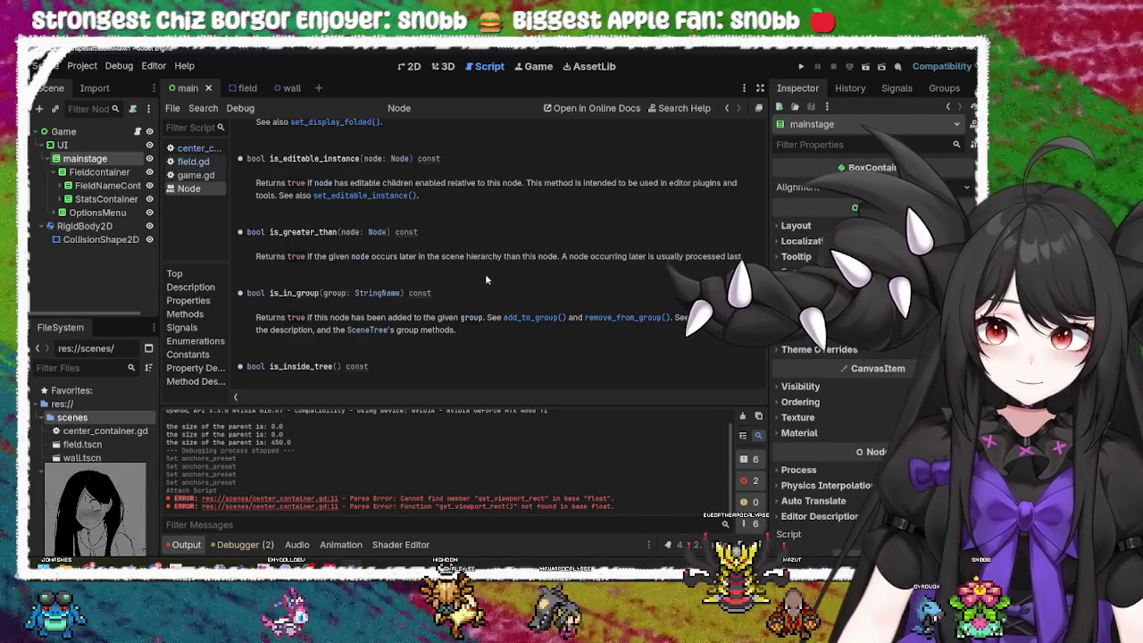
pyautogui.scroll(2, 485, 278)
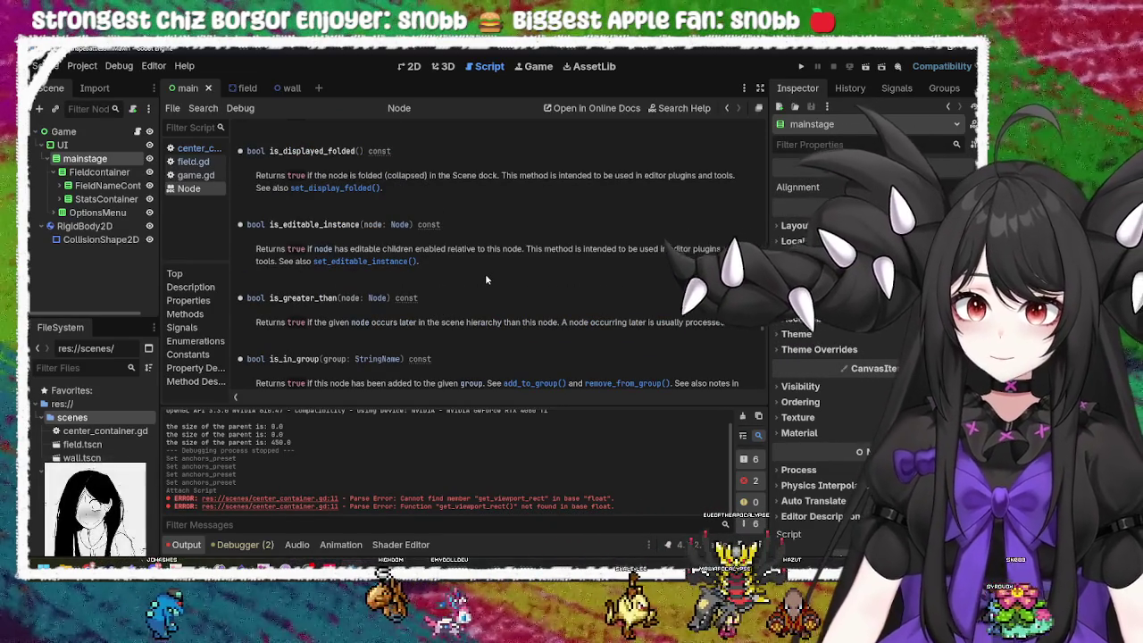
pyautogui.scroll(10, 485, 273)
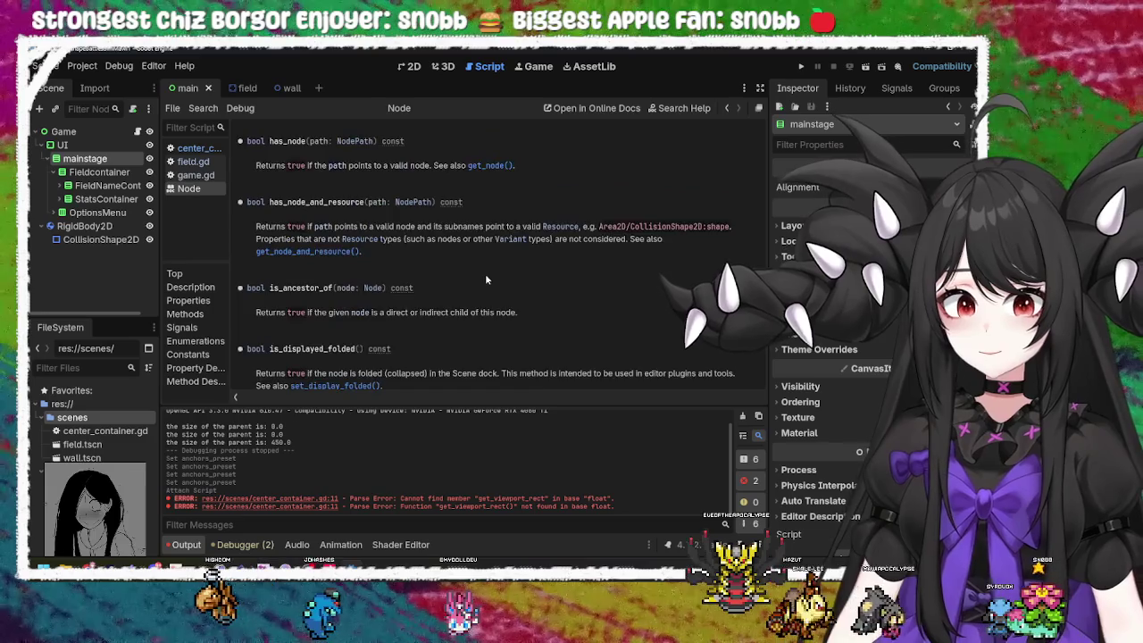
pyautogui.scroll(4, 485, 273)
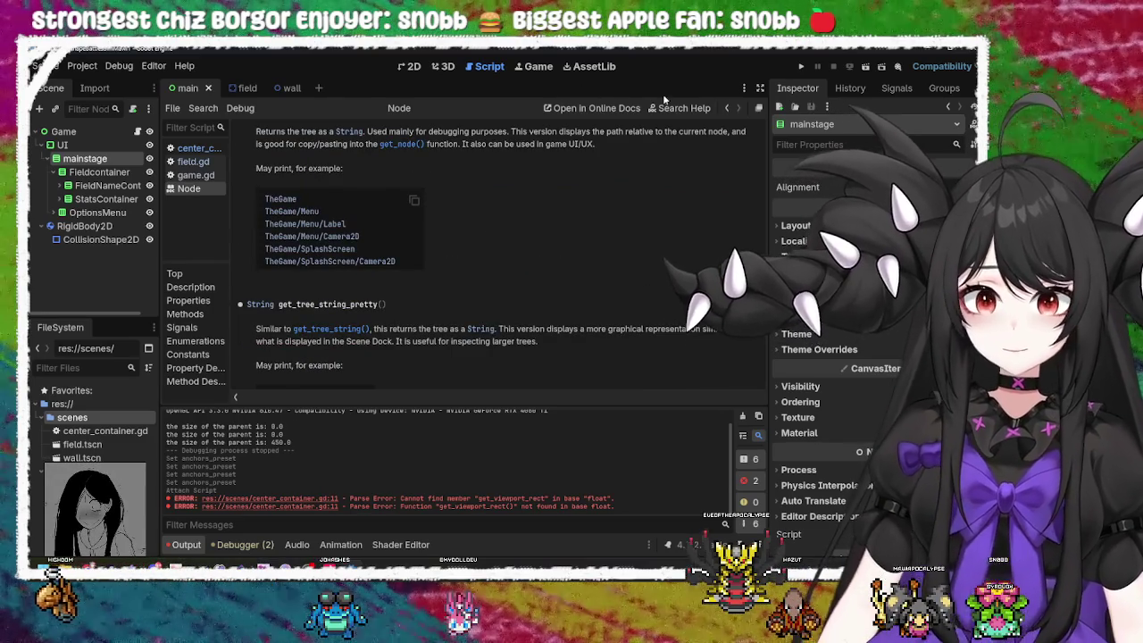
pyautogui.rightClick(200, 192)
# Step: Close the Node reference and reopen it at get_viewport from line 11 of center_container.gd
pyautogui.click(223, 198)
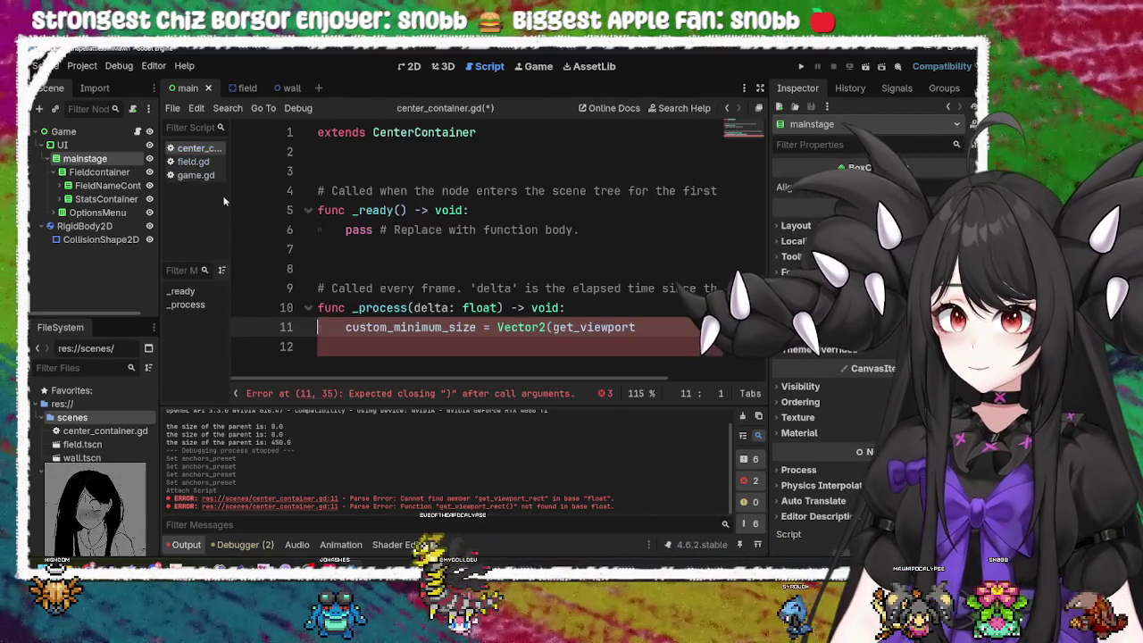
pyautogui.click(584, 327)
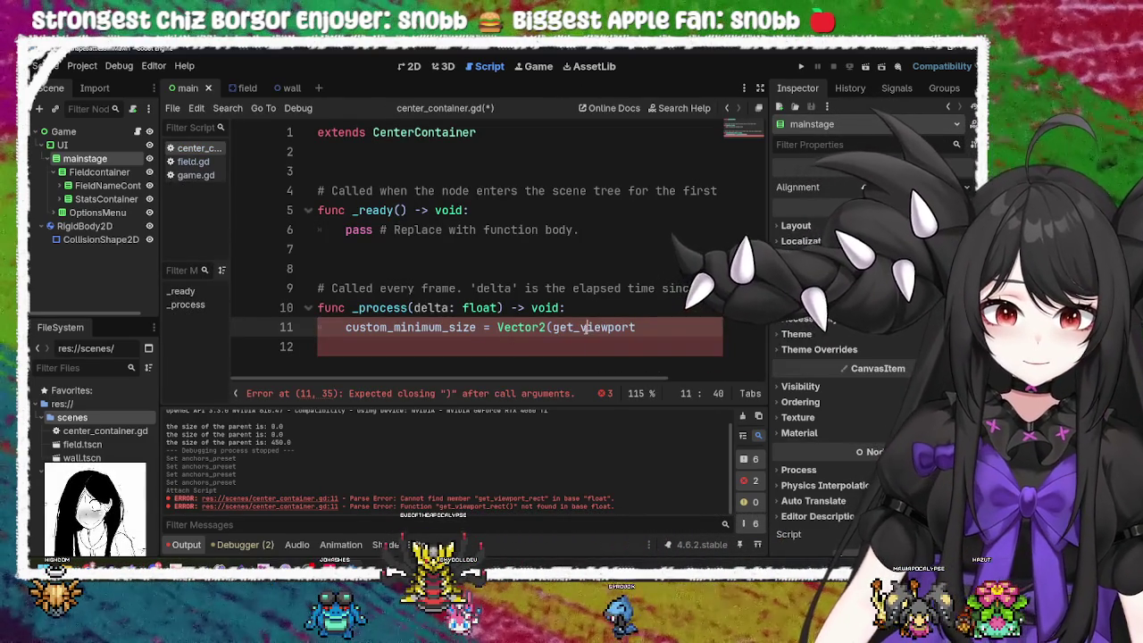
pyautogui.click(593, 288)
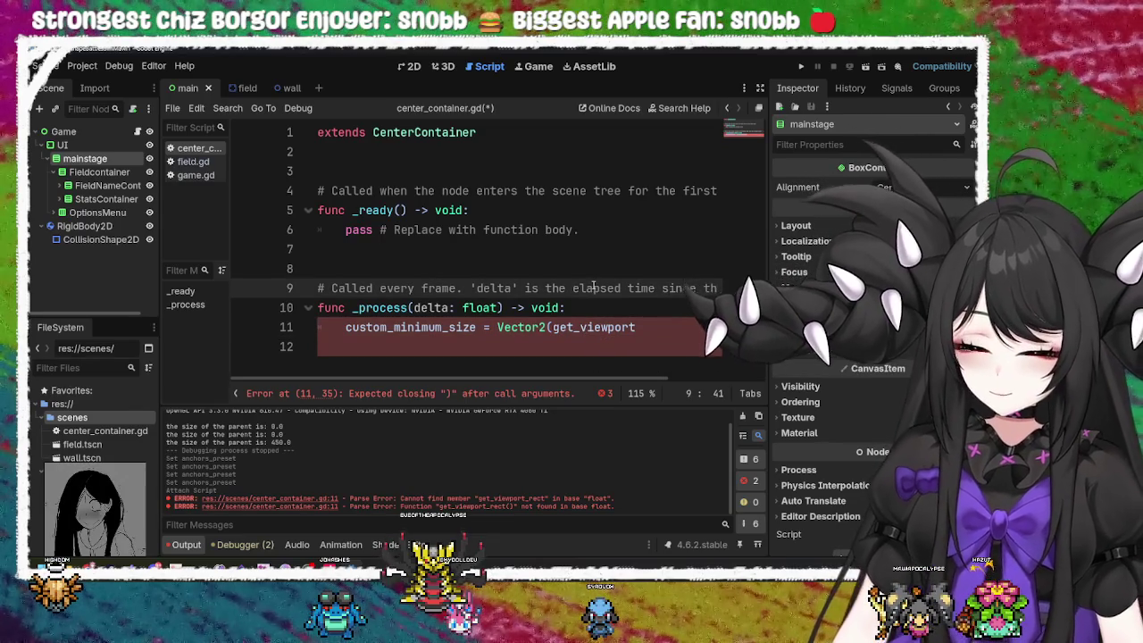
pyautogui.keyDown('ctrl'); pyautogui.click(585, 328); pyautogui.keyUp('ctrl')
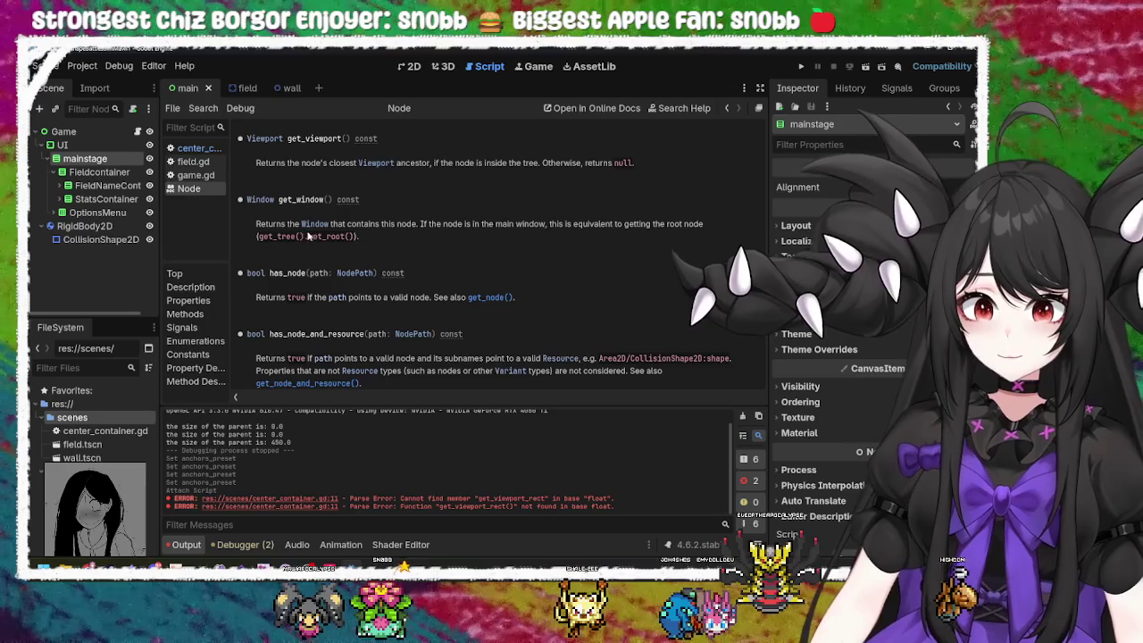
# Step: View the Window reference, undo the FieldBgShape node removal, and return to center_container.gd
pyautogui.click(314, 225)
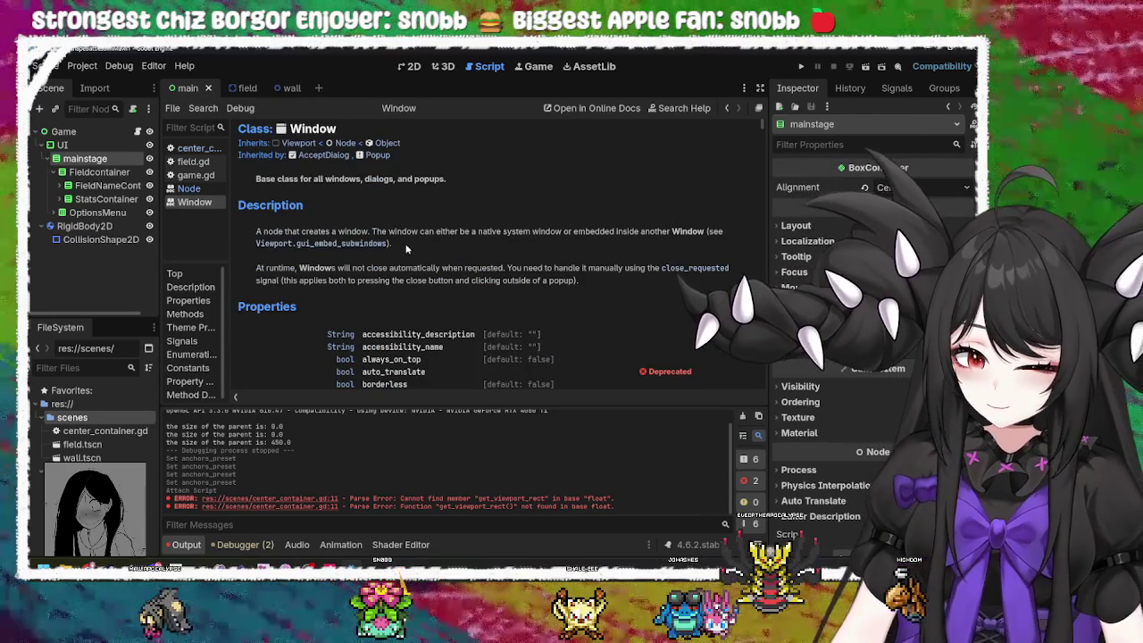
pyautogui.hotkey('ctrl', 'z')
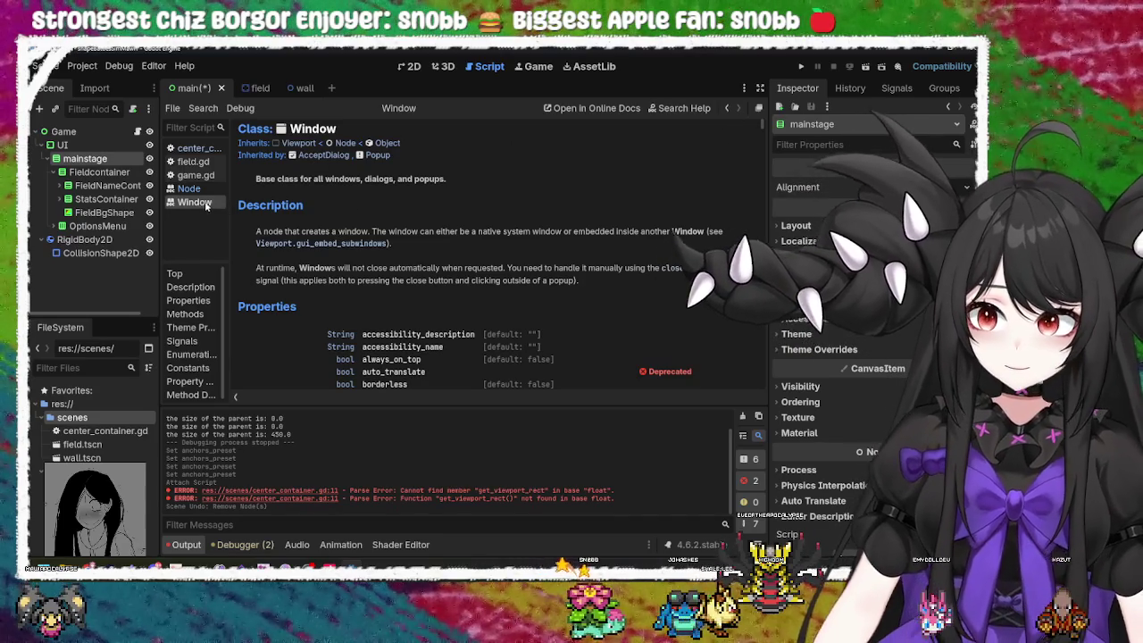
pyautogui.click(192, 148)
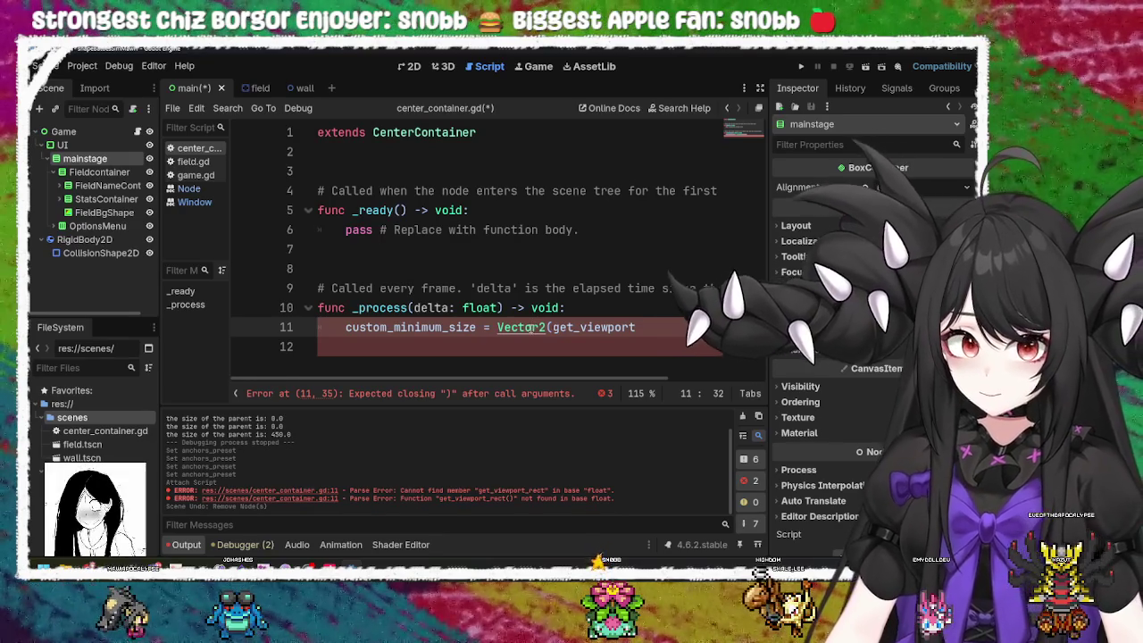
# Step: Delete the stray dot after get_viewport on line 11 of center_container.gd
pyautogui.press('BackSpace')
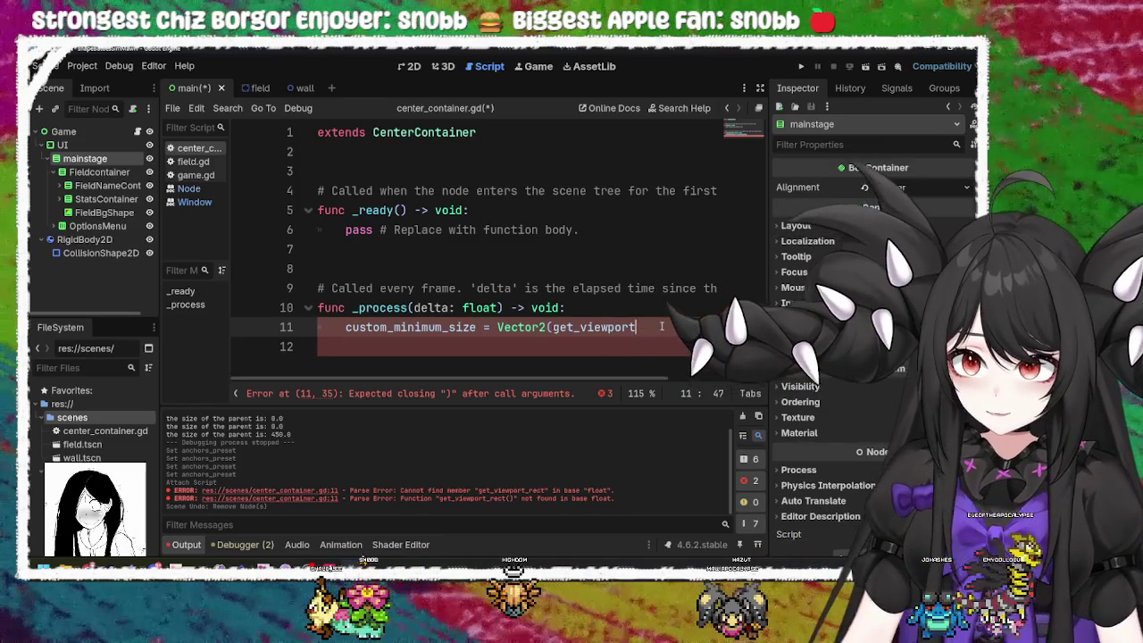
pyautogui.click(181, 292)
pyautogui.click(185, 305)
pyautogui.click(181, 294)
pyautogui.click(185, 305)
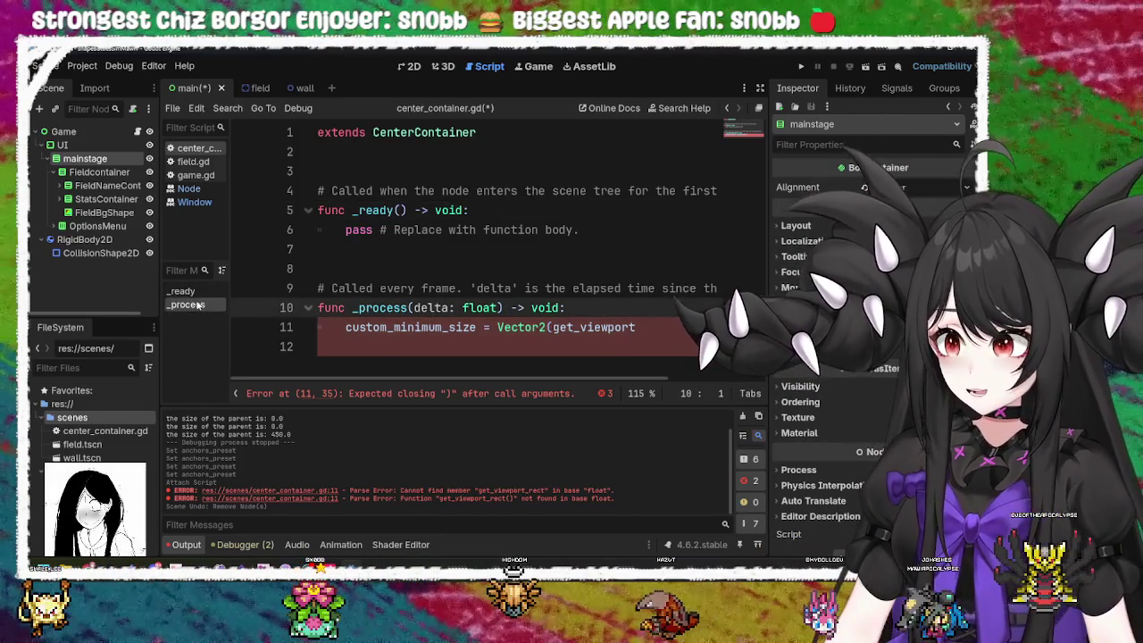
pyautogui.click(656, 329)
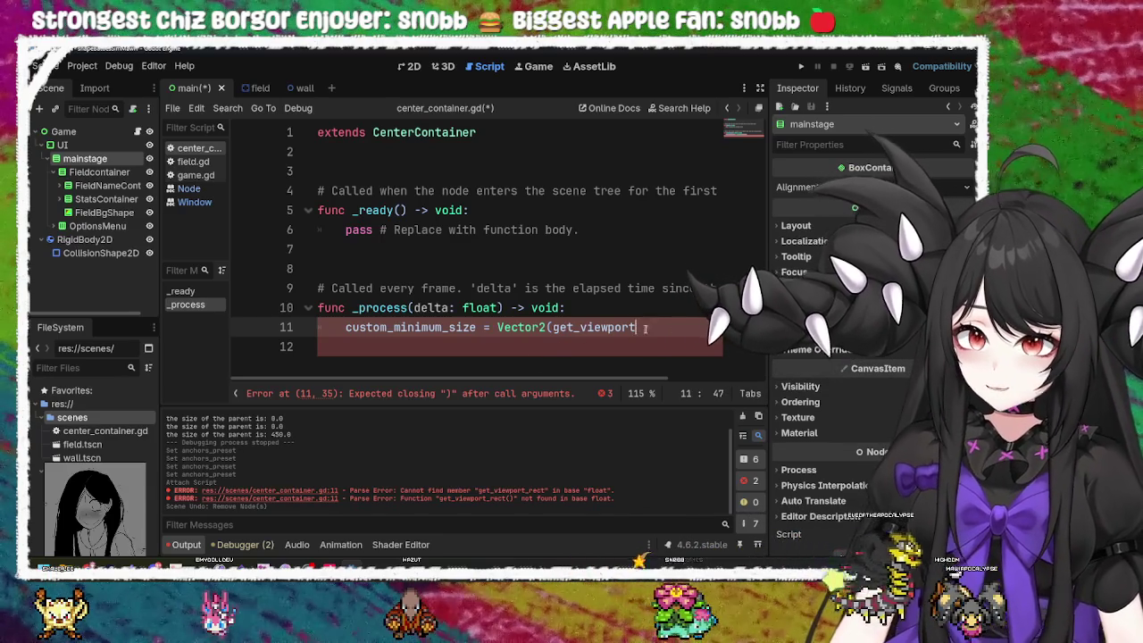
pyautogui.hotkey('ctrl', 'shift', 'Left')
pyautogui.hotkey('ctrl', 'shift', 'Left')
pyautogui.hotkey('ctrl', 'shift', 'Left')
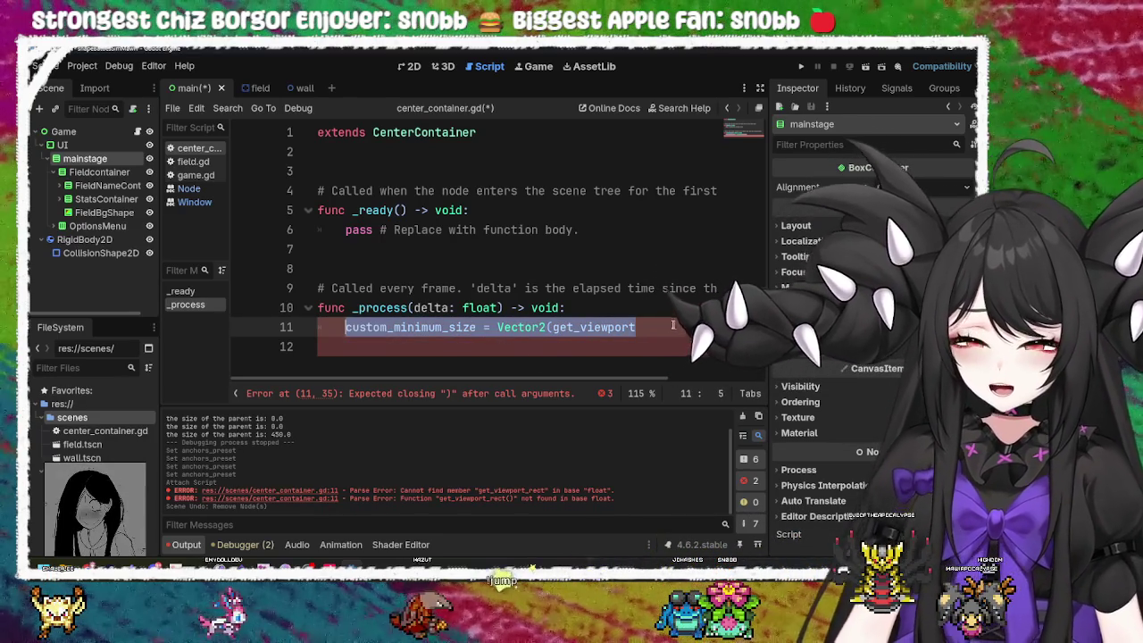
# Step: Add a comma after get_viewport at the end of line 11 in _process
pyautogui.click(674, 326)
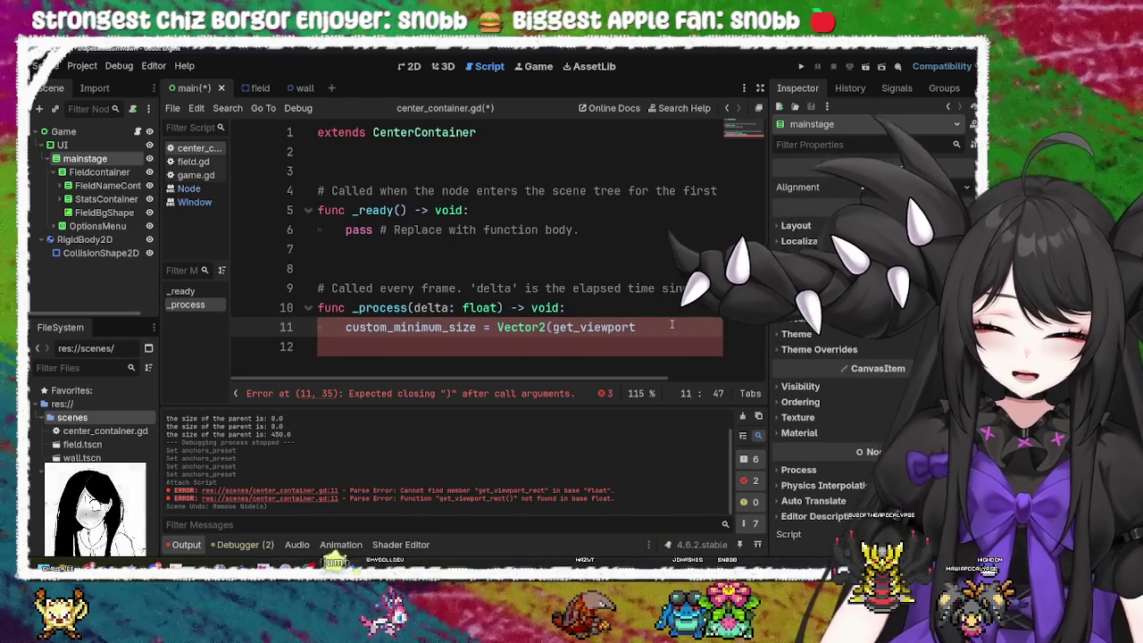
pyautogui.write(',')
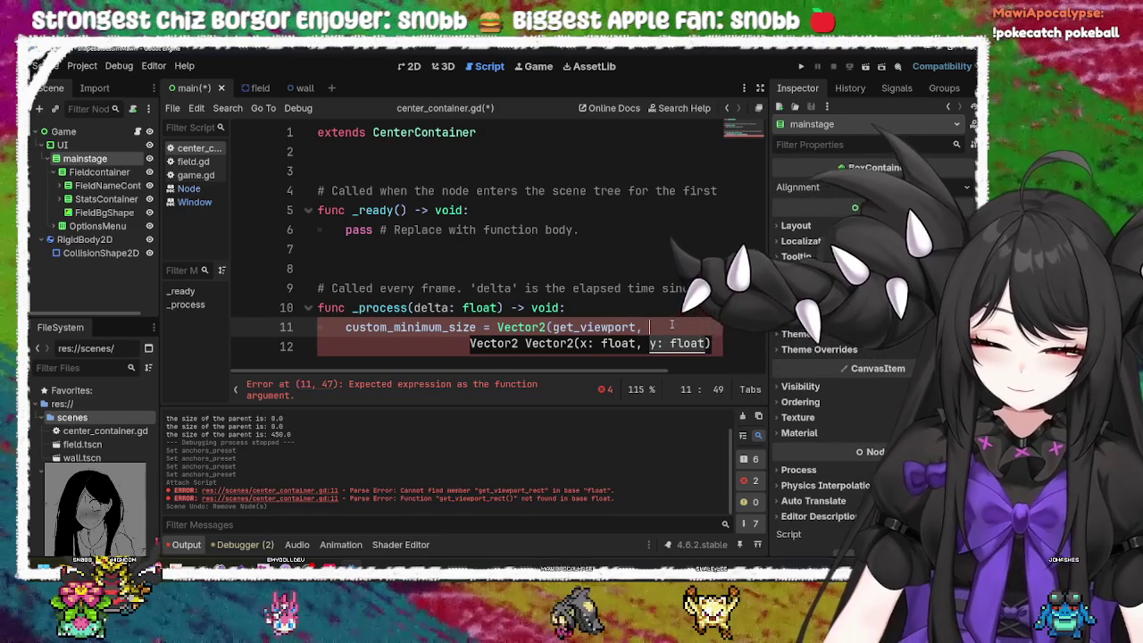
pyautogui.write(',')
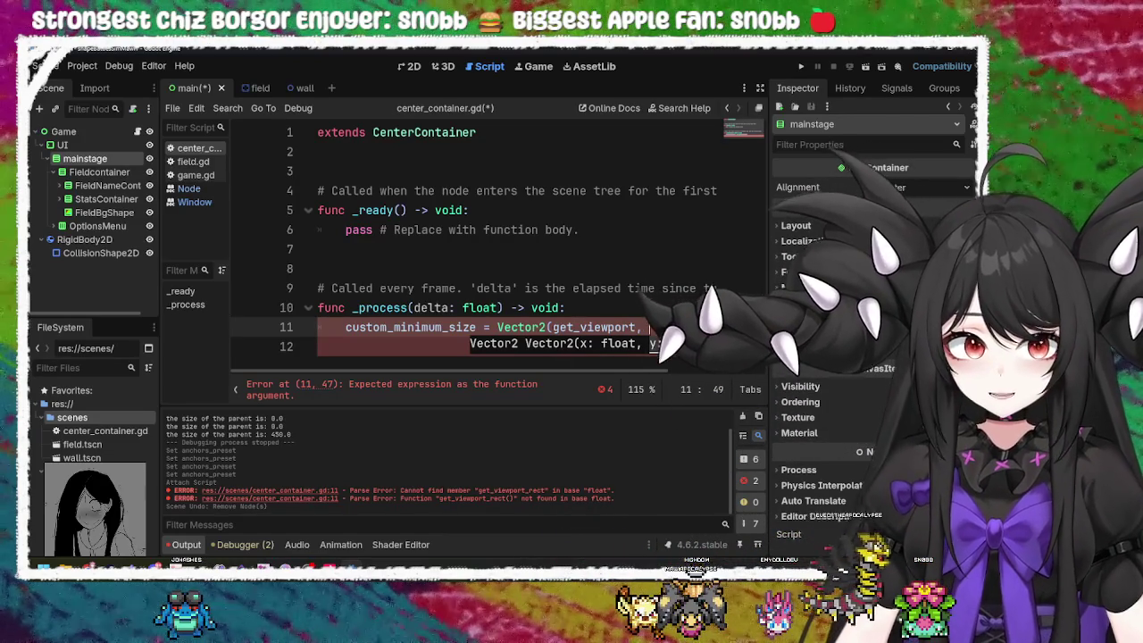
# Step: Dismiss the Vector2 hint so line 11 ends at get_viewport without the comma
pyautogui.click(662, 328)
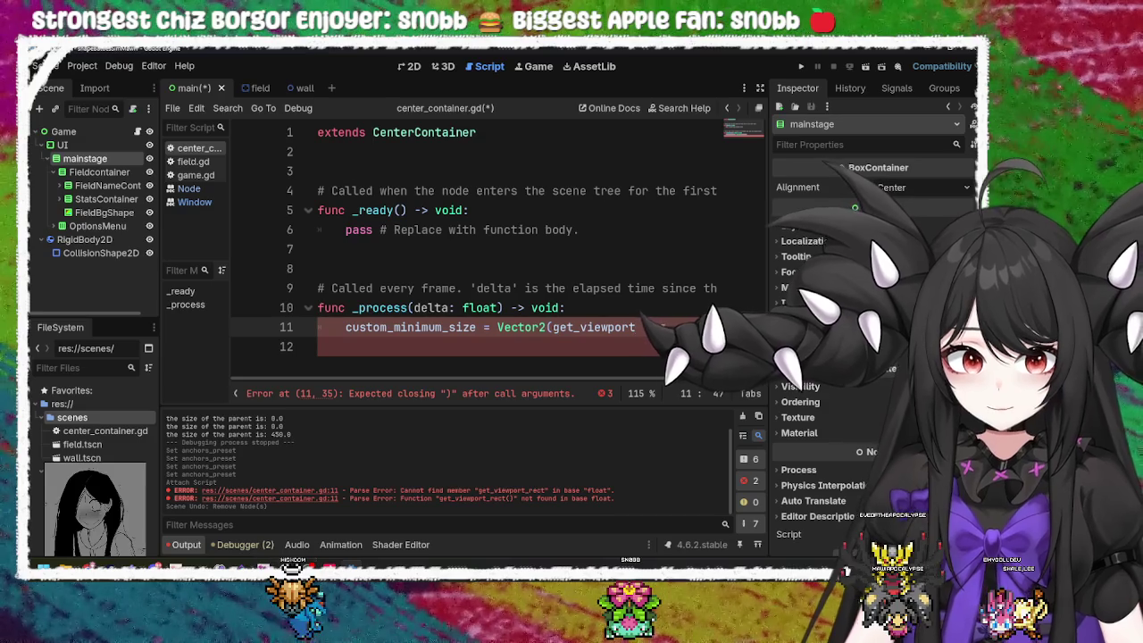
# Step: Try a comma and dot after get_viewport, remove the dot, and open get_viewport's documentation
pyautogui.write(',')
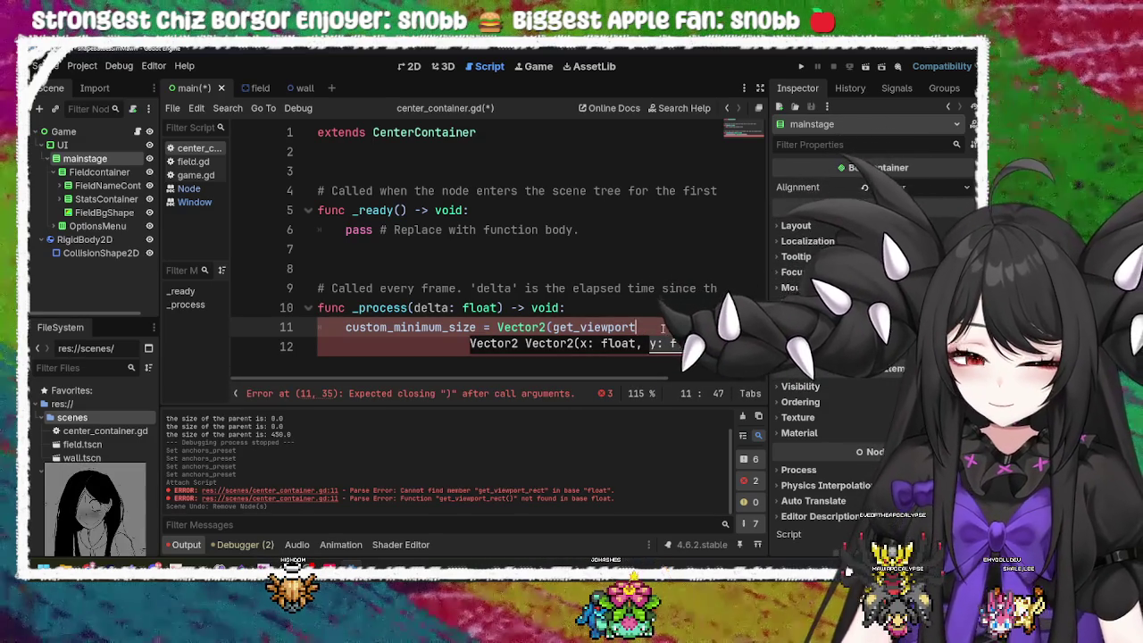
pyautogui.write('.')
pyautogui.press('BackSpace')
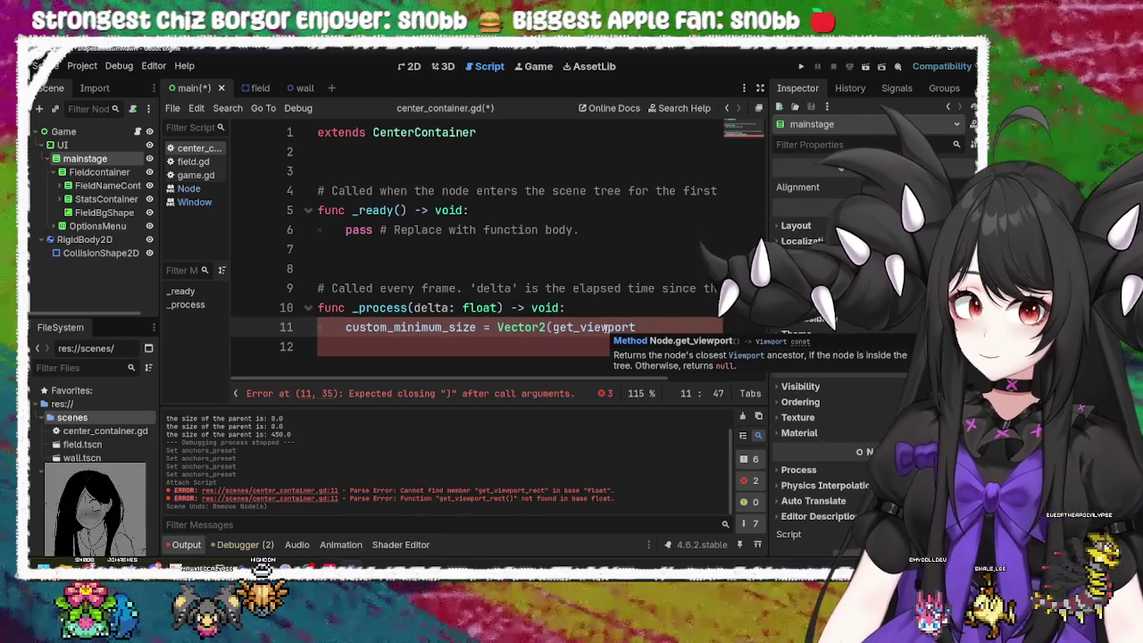
pyautogui.keyDown('ctrl'); pyautogui.click(603, 327); pyautogui.keyUp('ctrl')
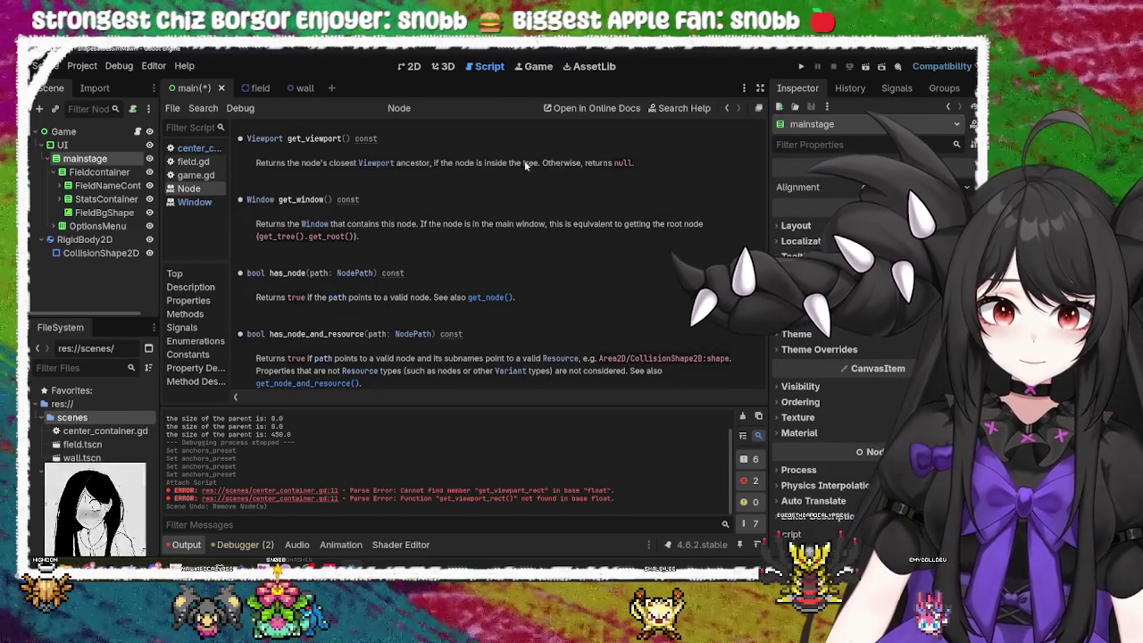
# Step: Open the Viewport class reference and browse its properties and methods down to get_visible_rect()
pyautogui.click(377, 164)
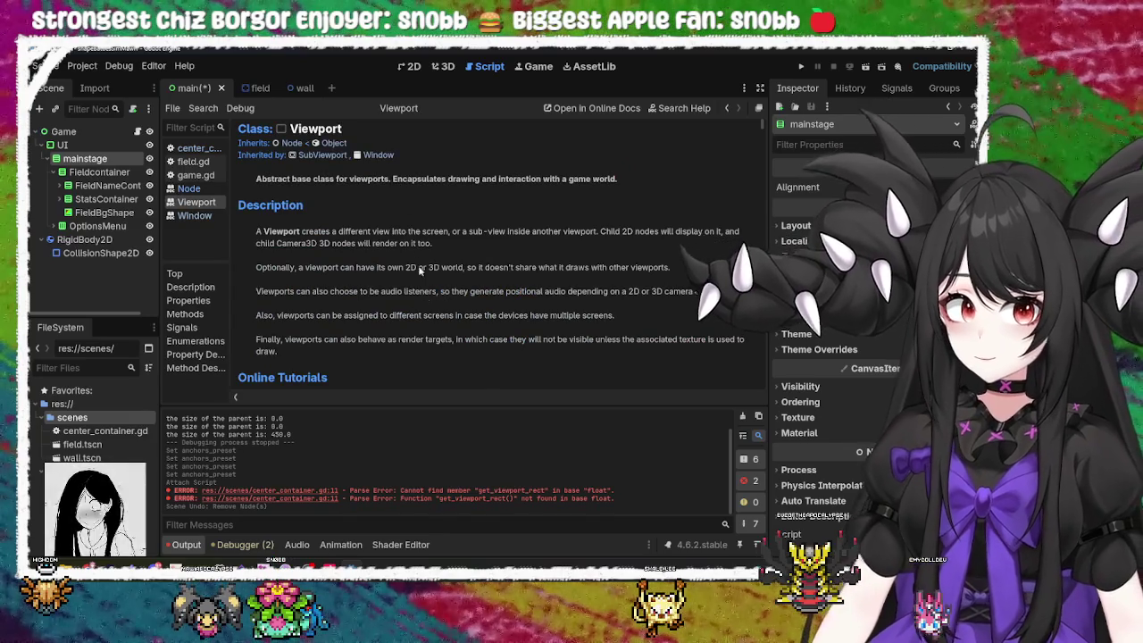
pyautogui.scroll(-5, 431, 332)
pyautogui.scroll(-6, 422, 287)
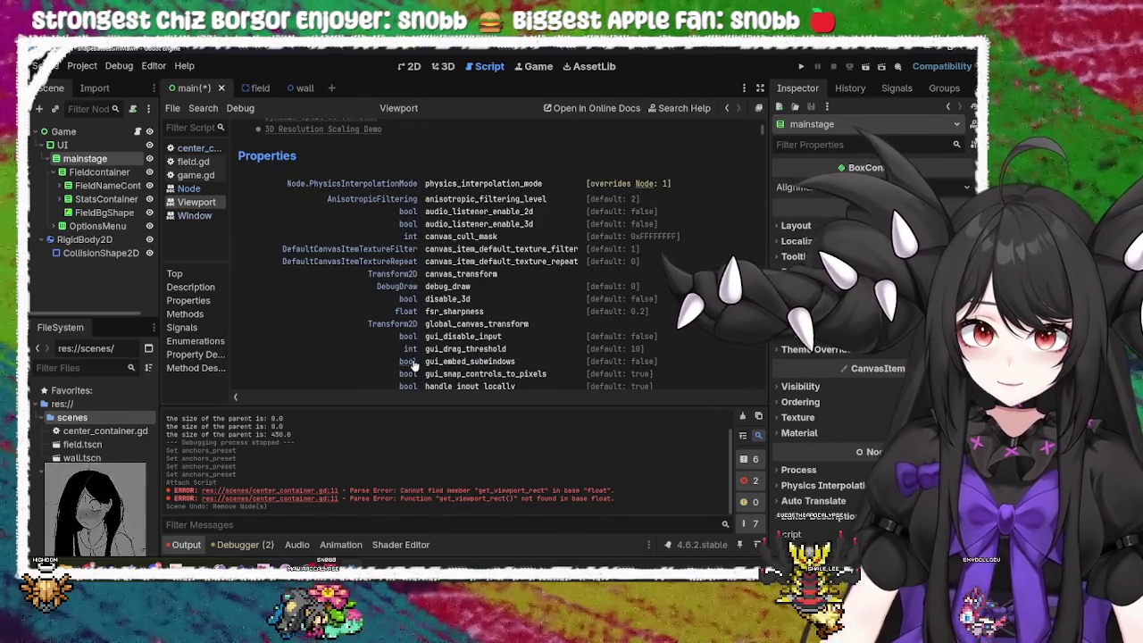
pyautogui.scroll(-1, 412, 352)
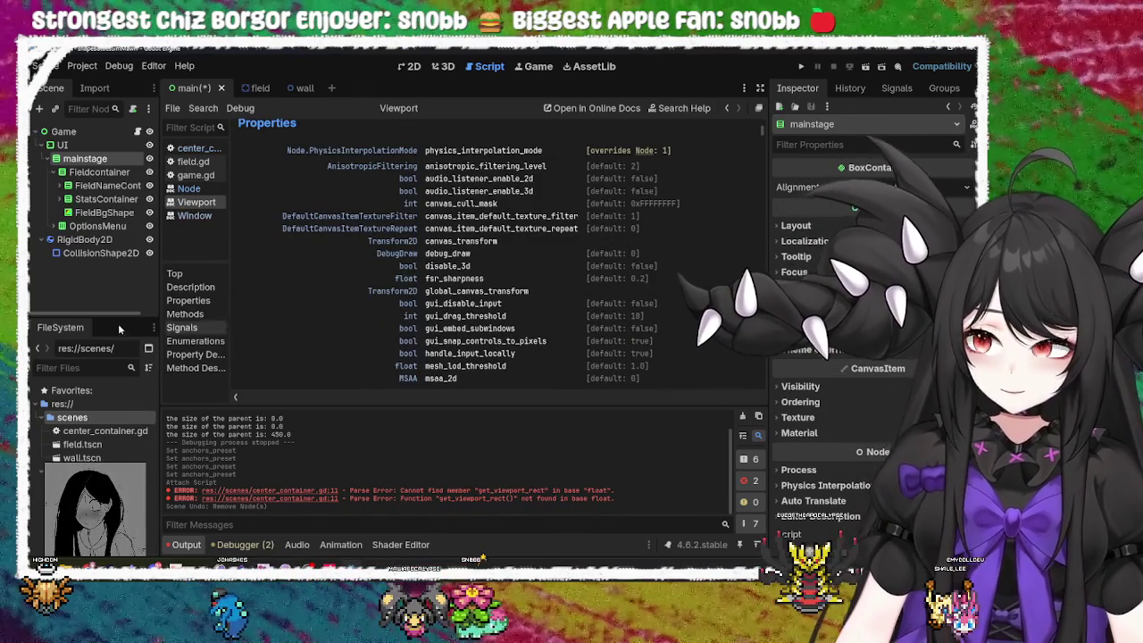
pyautogui.scroll(-2, 406, 317)
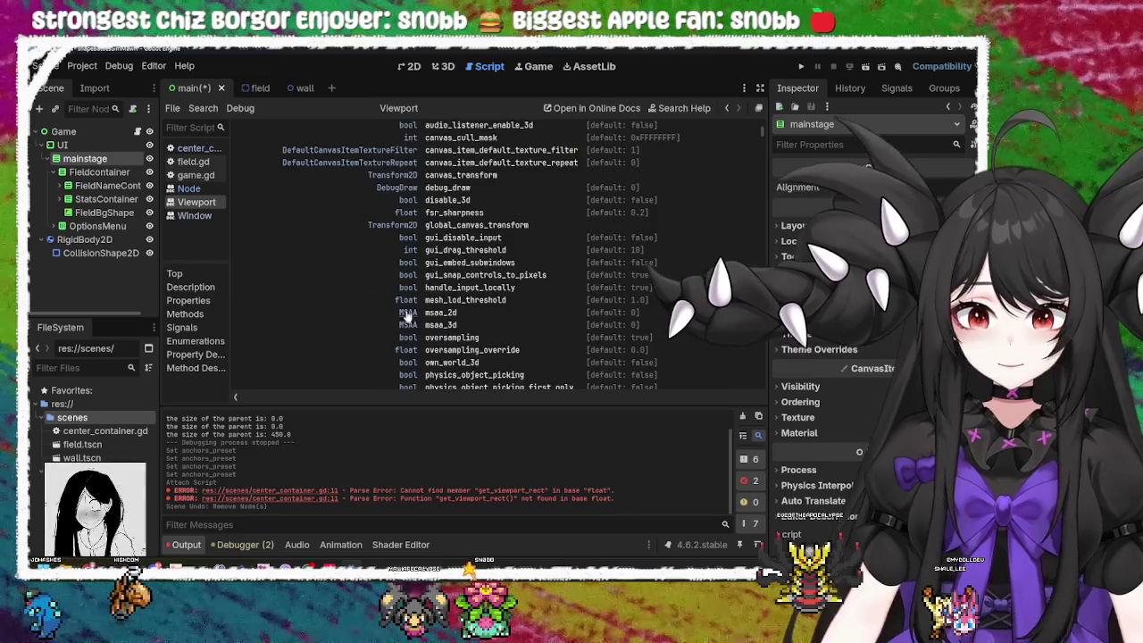
pyautogui.scroll(3, 406, 308)
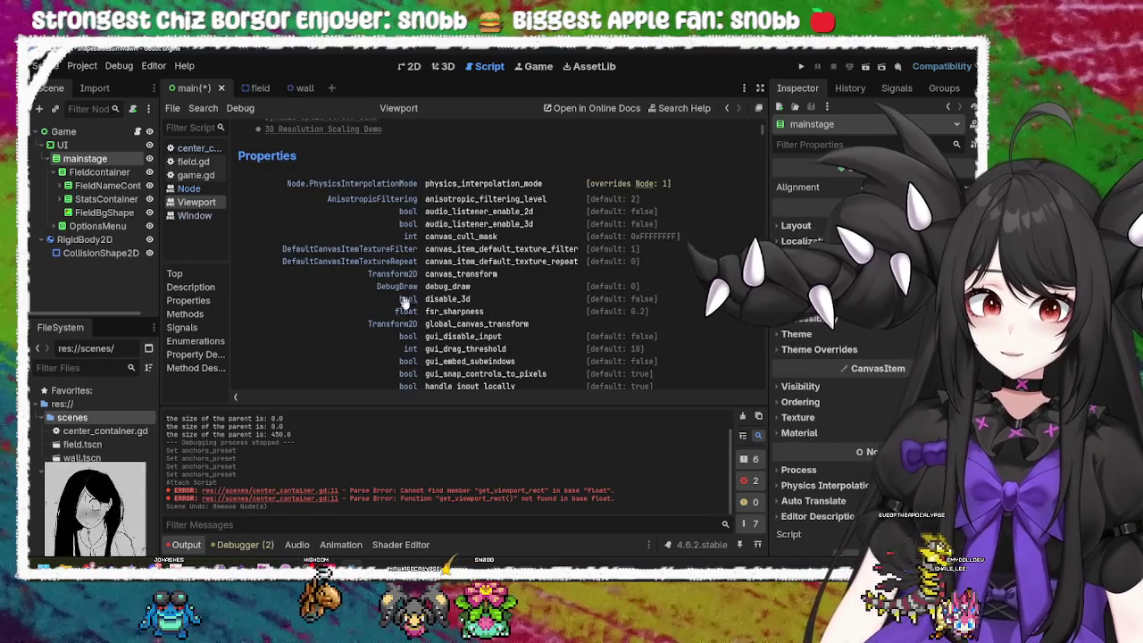
pyautogui.scroll(-6, 406, 339)
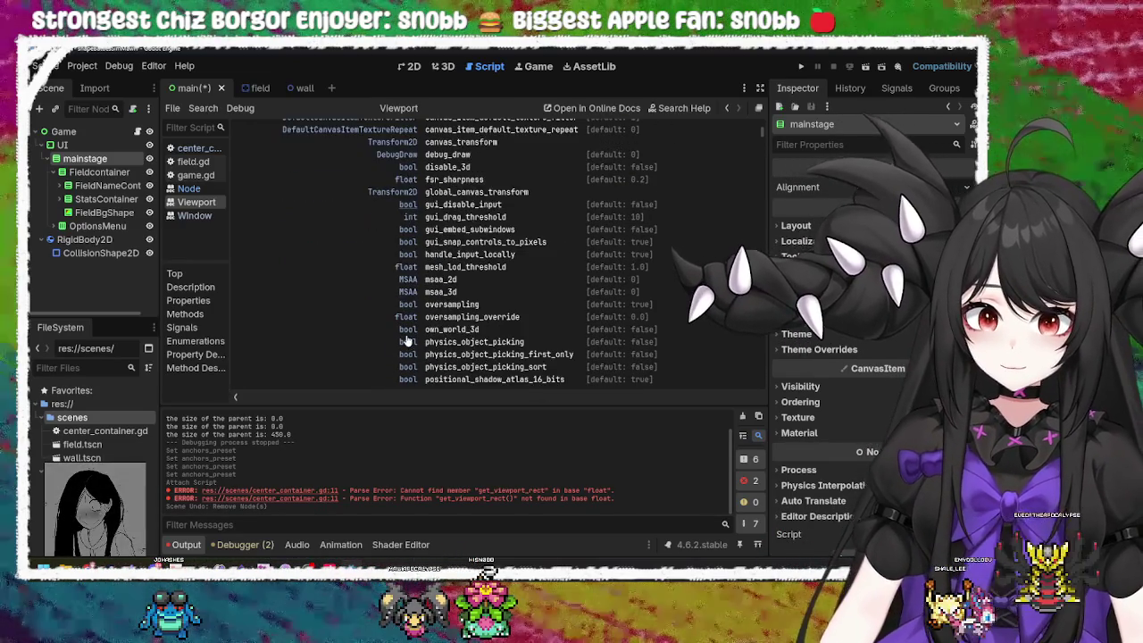
pyautogui.scroll(7, 419, 286)
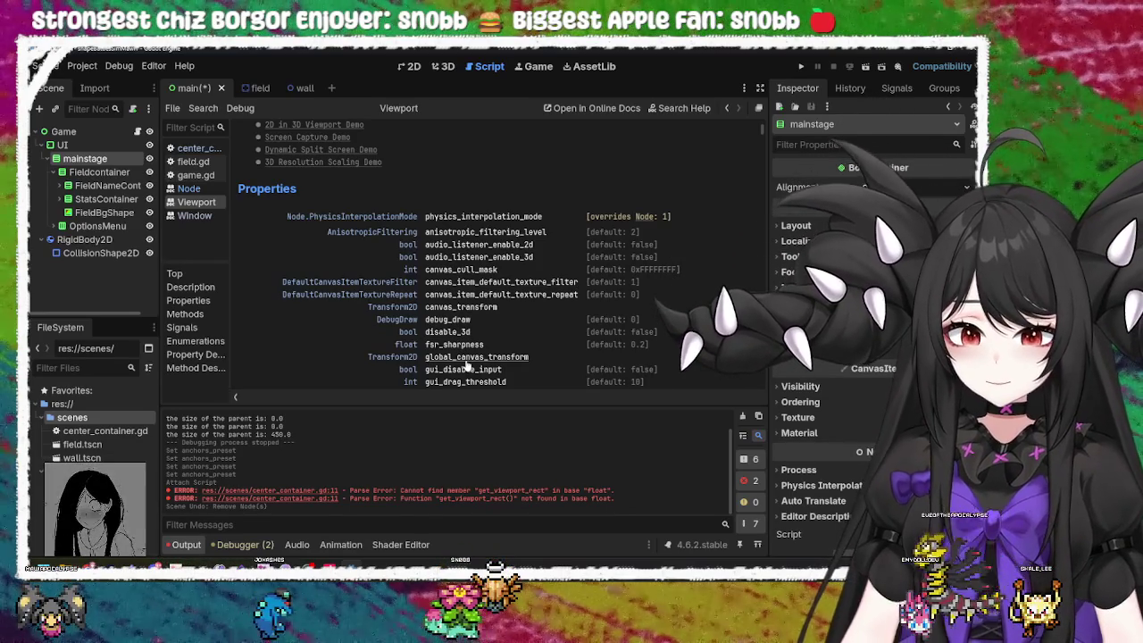
pyautogui.scroll(-2, 466, 366)
pyautogui.scroll(-4, 466, 365)
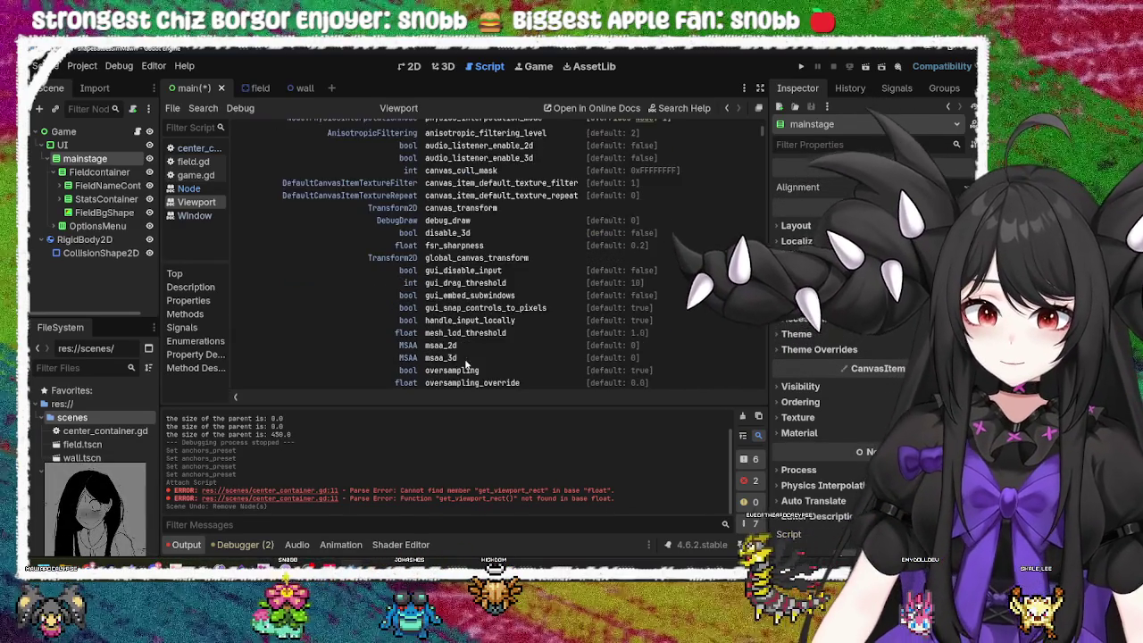
pyautogui.scroll(-2, 465, 362)
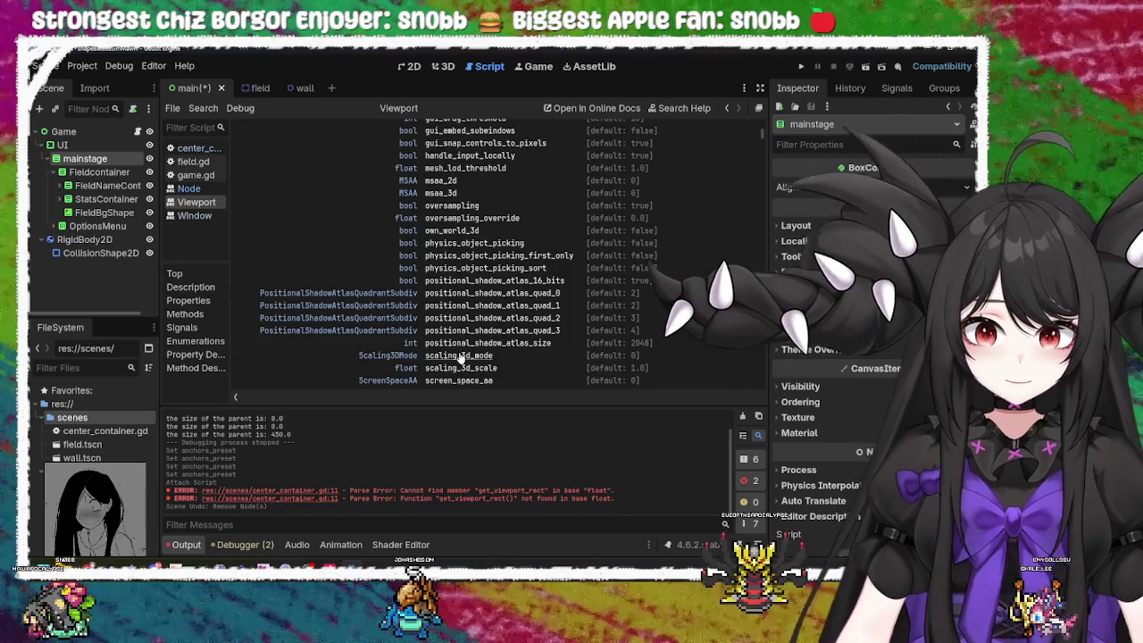
pyautogui.scroll(-1, 458, 357)
pyautogui.scroll(-2, 459, 357)
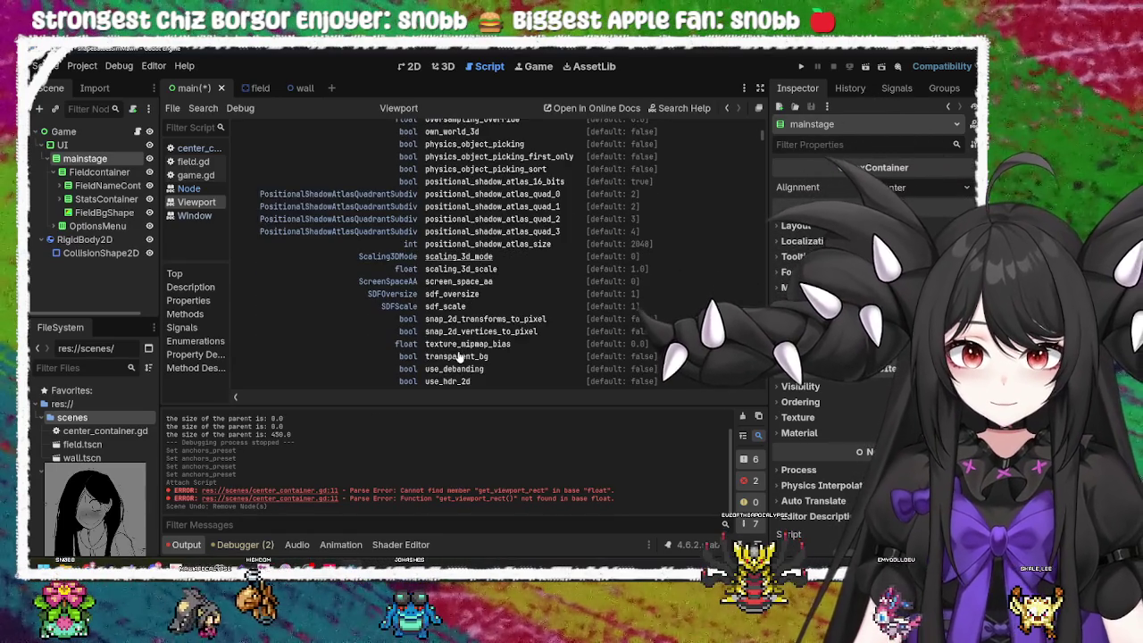
pyautogui.scroll(-2, 458, 357)
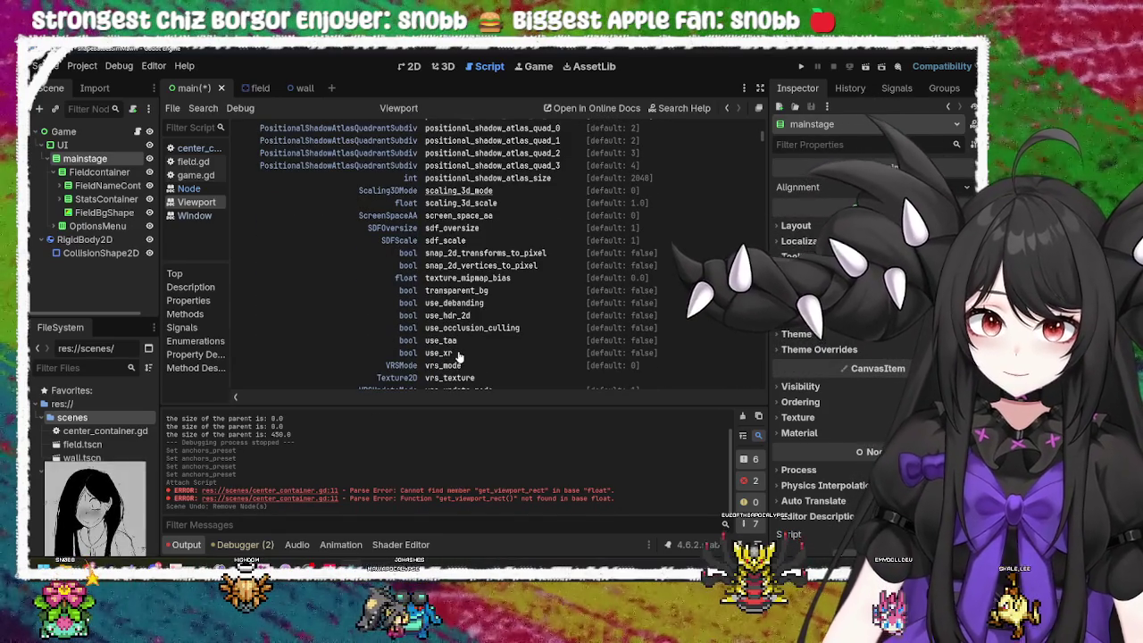
pyautogui.scroll(-3, 457, 357)
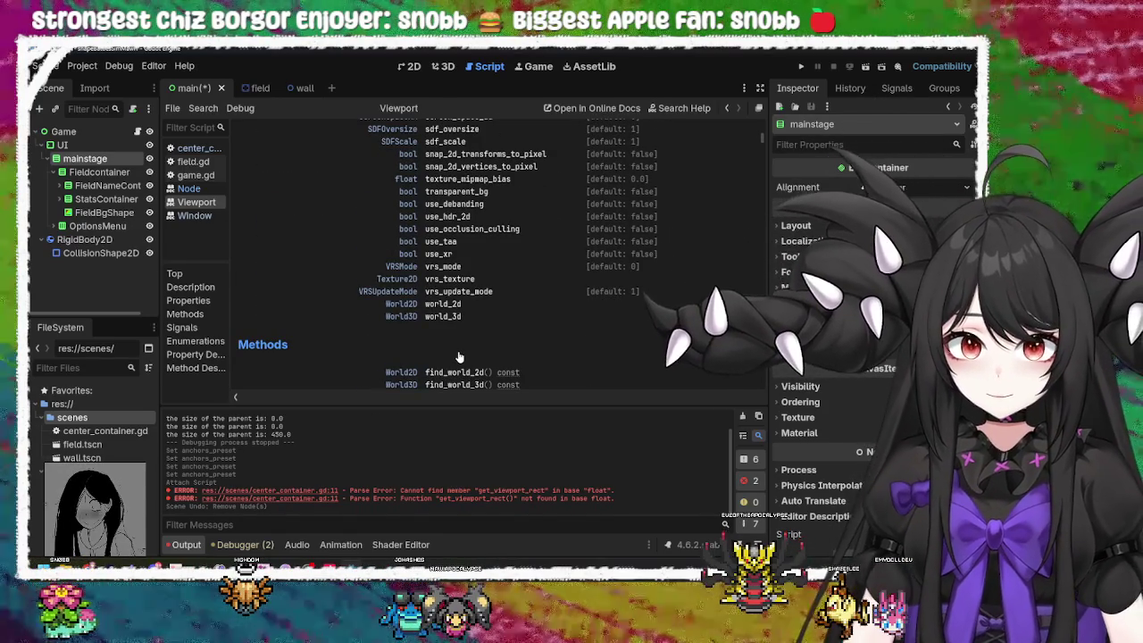
pyautogui.scroll(-3, 457, 357)
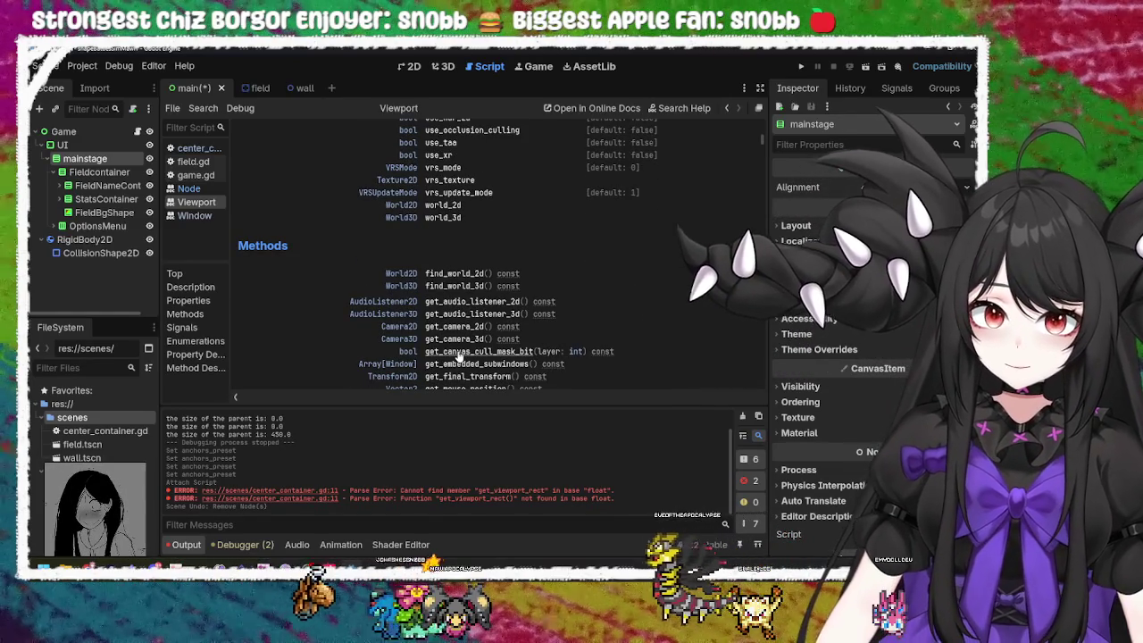
pyautogui.scroll(-1, 458, 357)
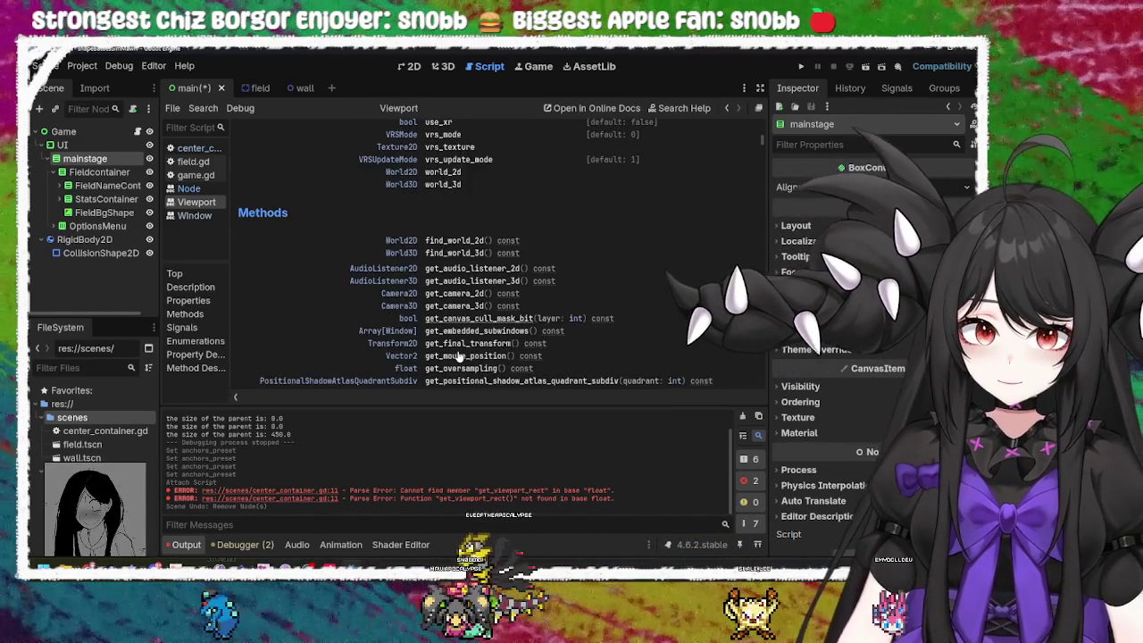
pyautogui.scroll(-2, 458, 357)
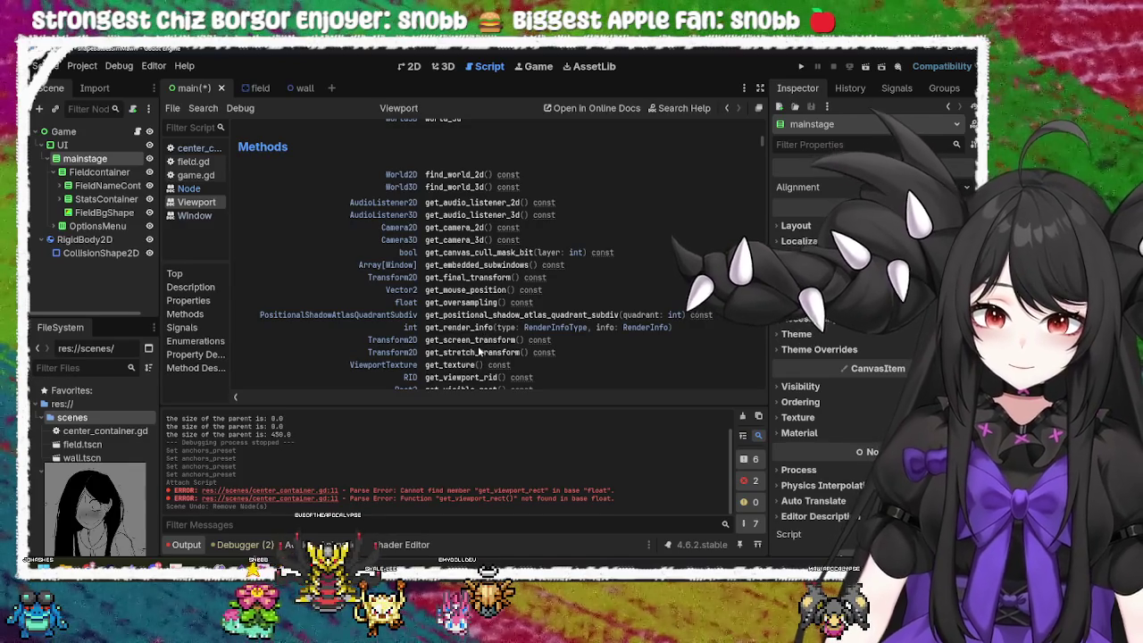
pyautogui.scroll(-2, 533, 363)
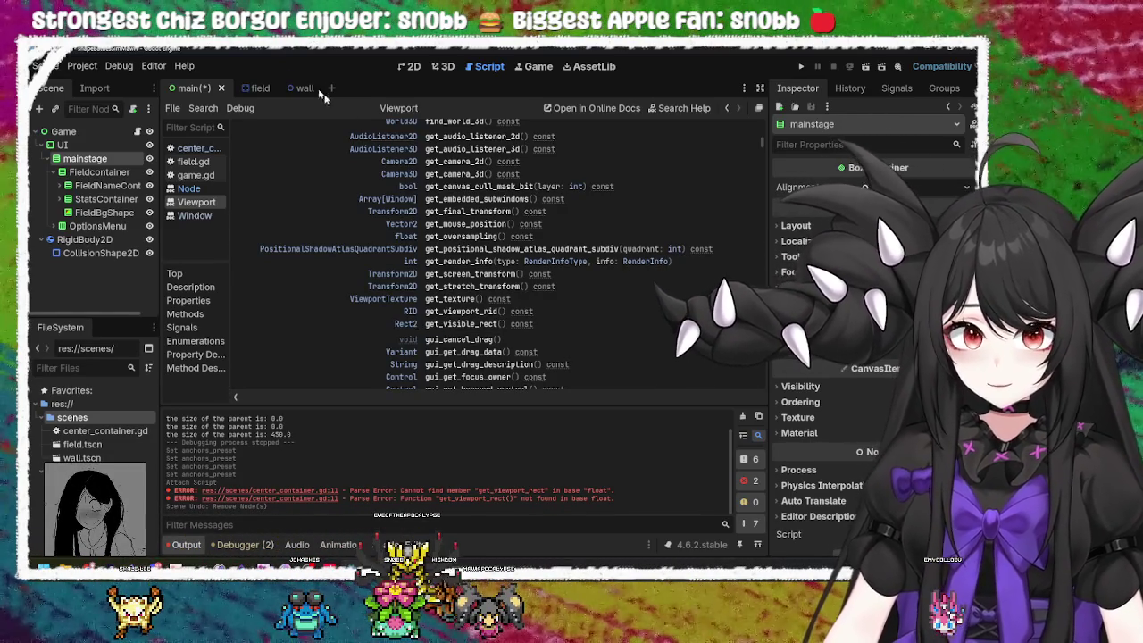
# Step: Return to the main Game scene and save it
pyautogui.click(249, 88)
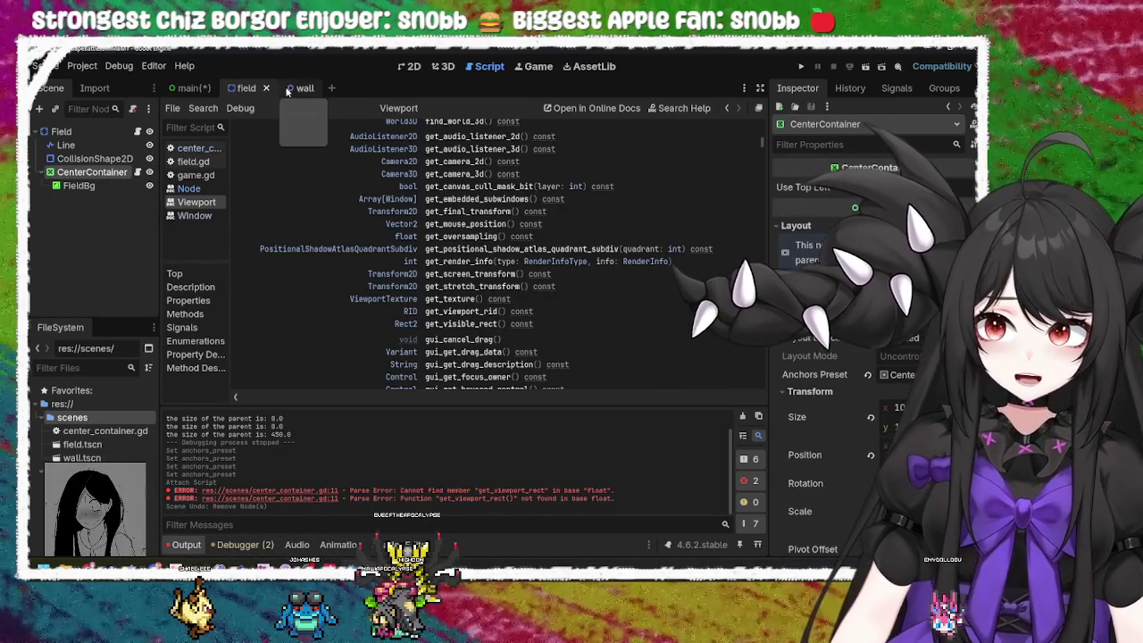
pyautogui.click(186, 87)
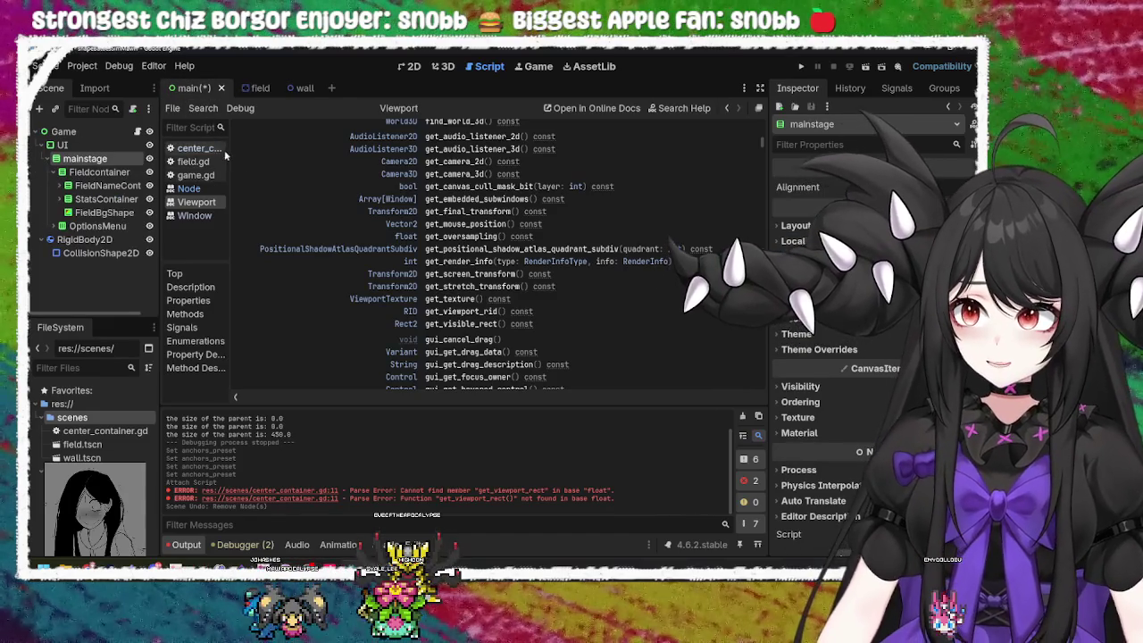
pyautogui.hotkey('ctrl', 's')
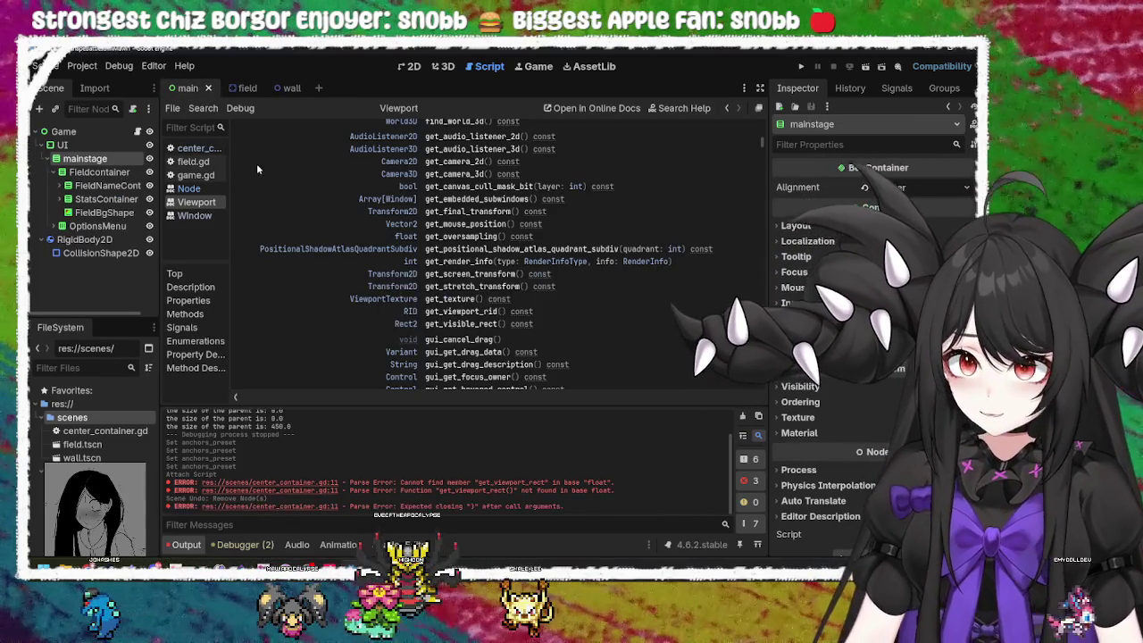
# Step: Open field.gd and review how settigs_default sizes walls from get_visible_rect()
pyautogui.click(205, 161)
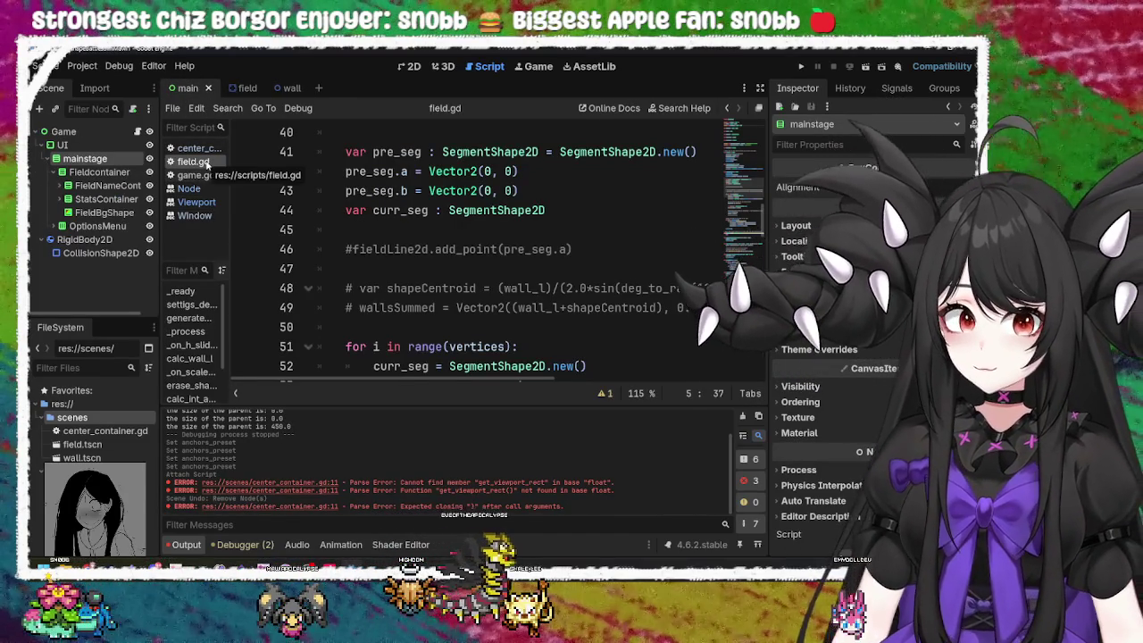
pyautogui.click(613, 249)
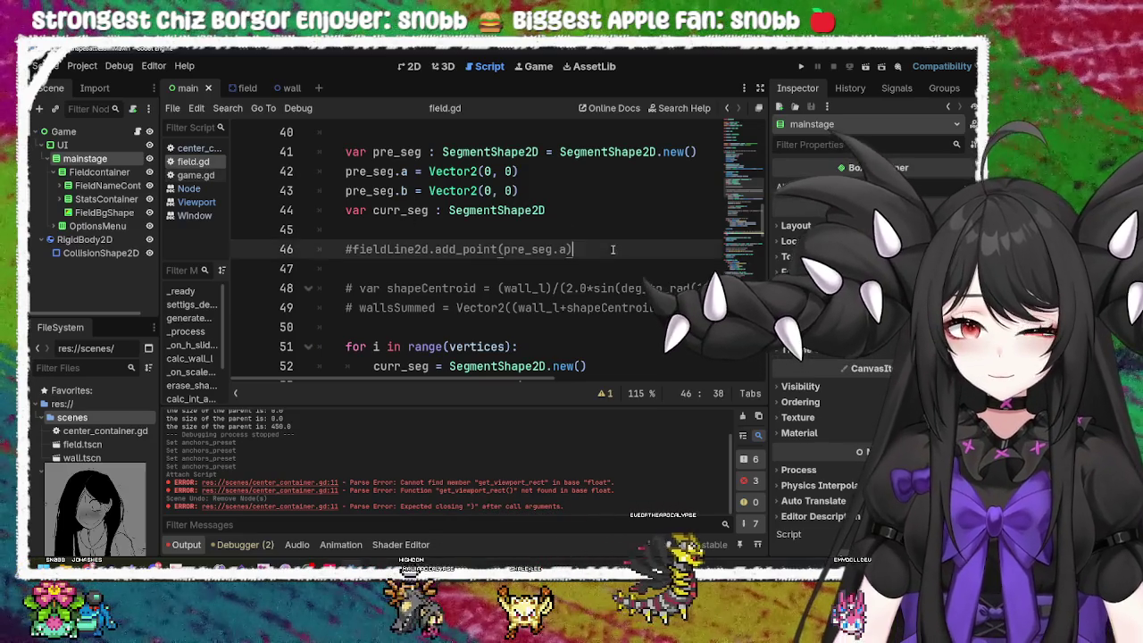
pyautogui.scroll(-2, 613, 249)
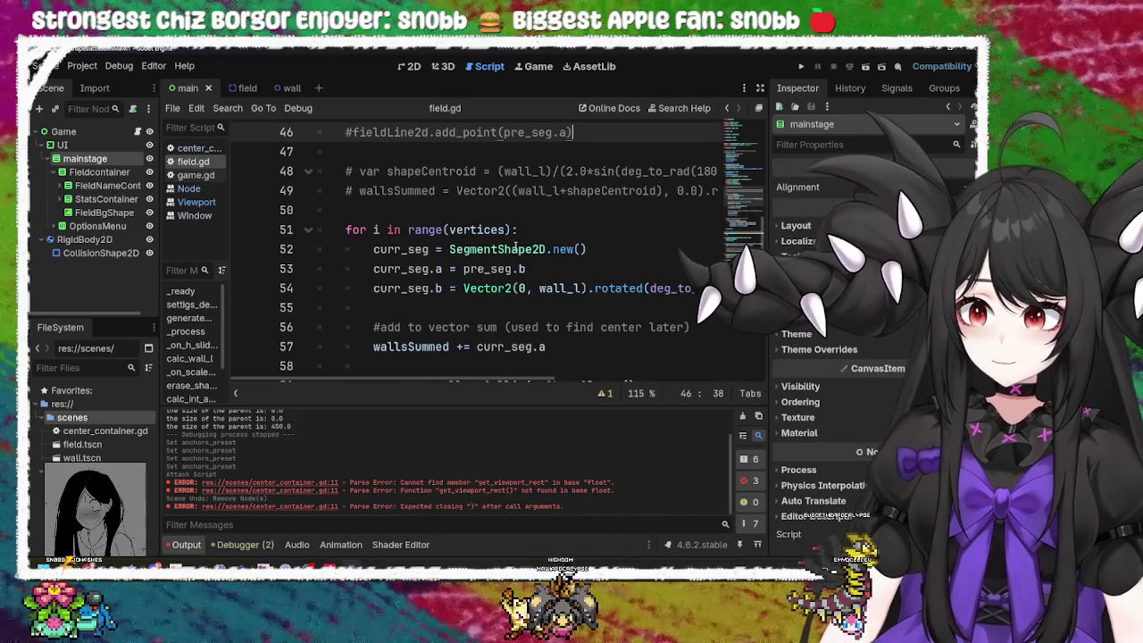
pyautogui.moveTo(506, 250)
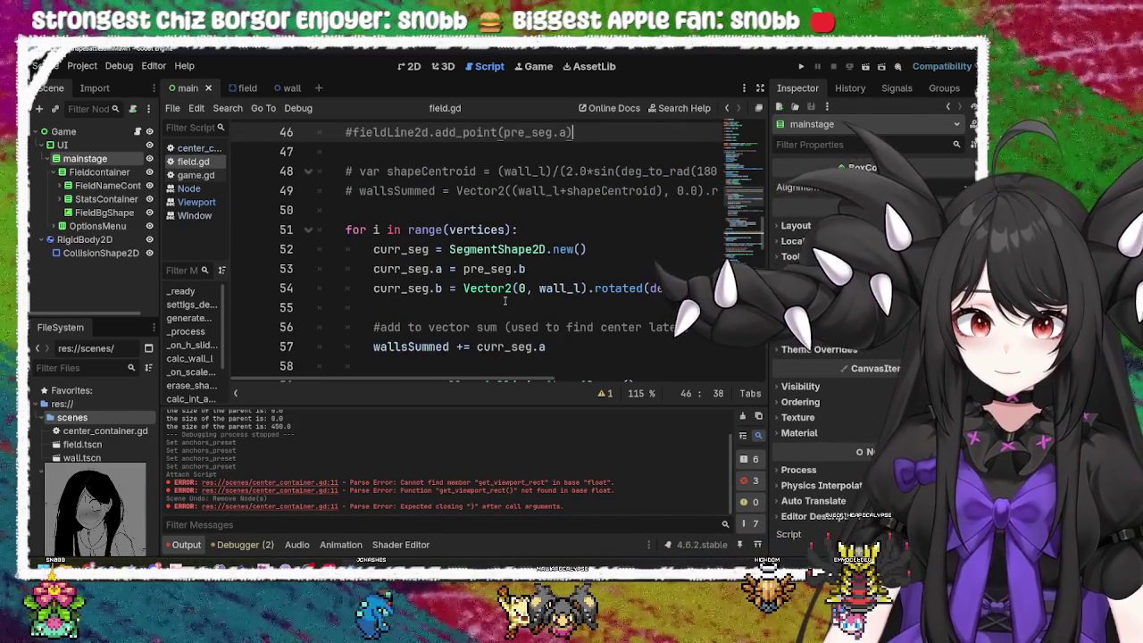
pyautogui.scroll(6, 509, 299)
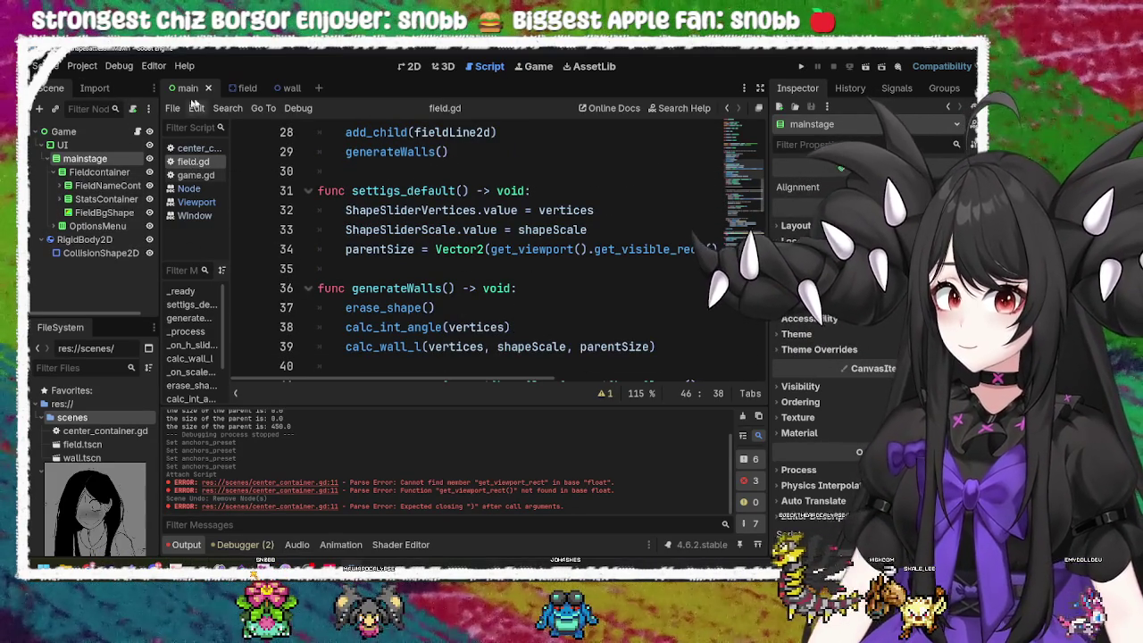
# Step: In the Field scene, open the CenterContainer's center_container.gd script
pyautogui.click(238, 89)
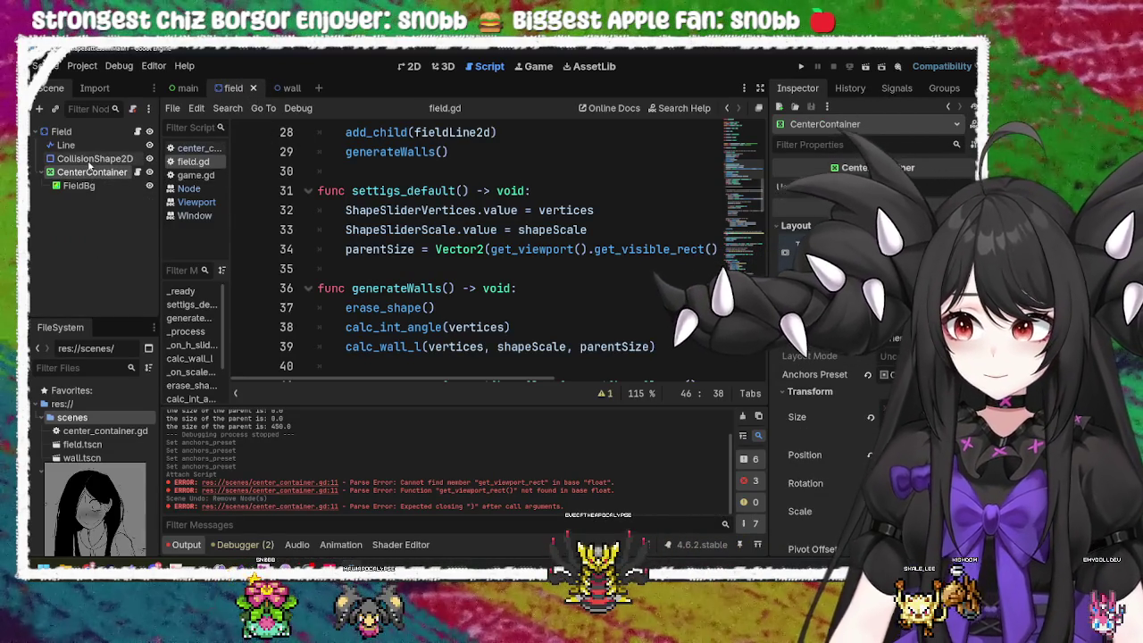
pyautogui.click(86, 131)
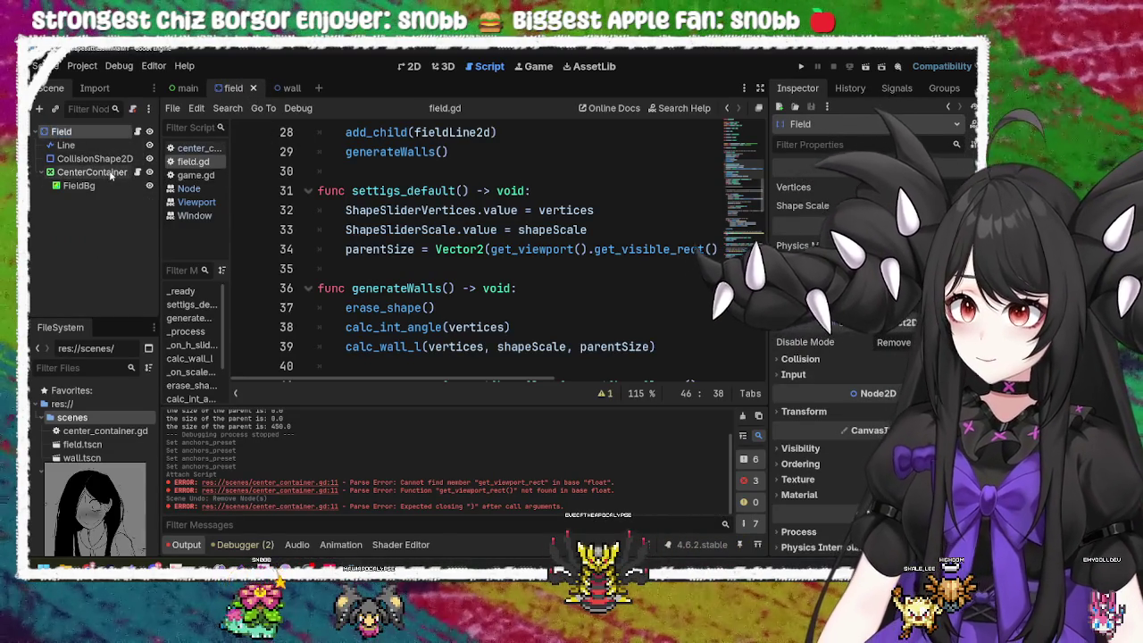
pyautogui.click(137, 171)
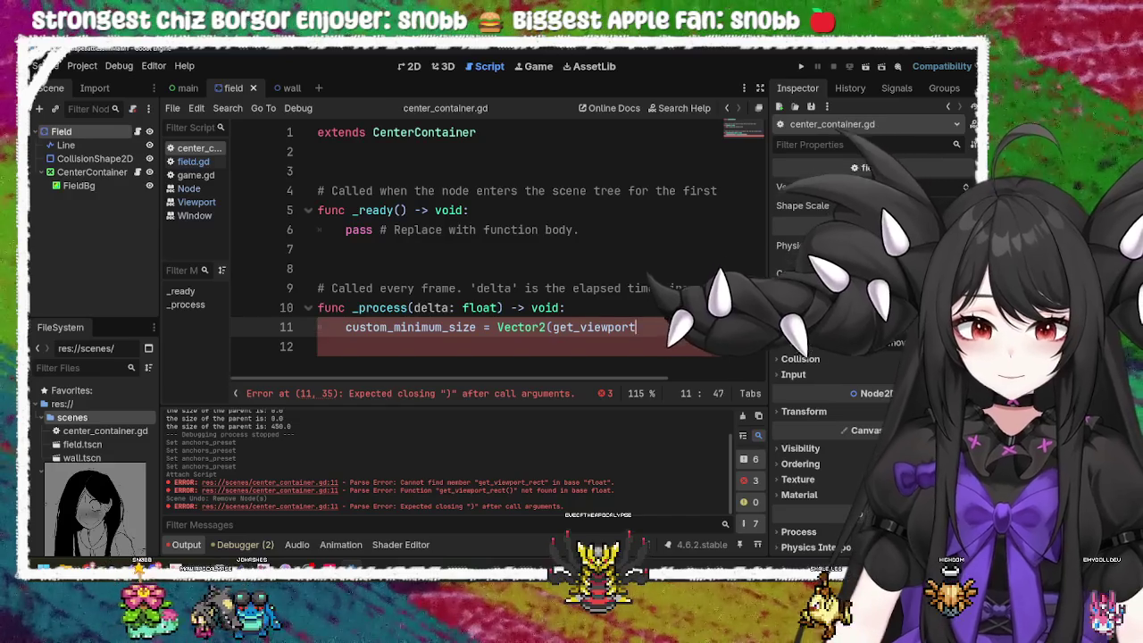
# Step: Rewrite the size expression as get_viewport().get_visible_rect().size in _process
pyautogui.write('.')
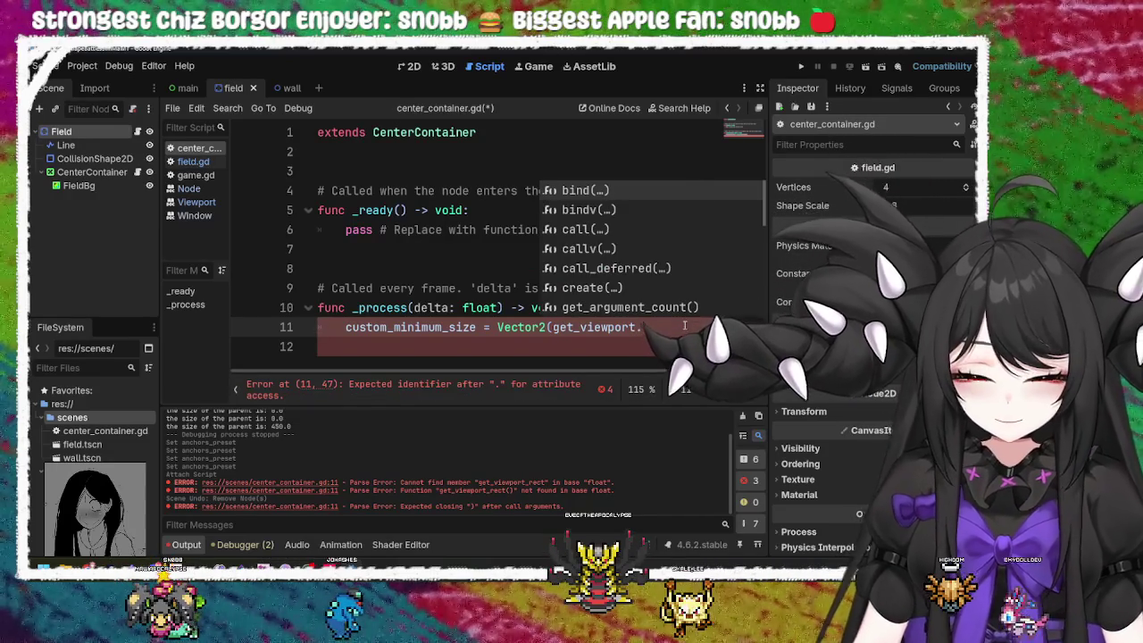
pyautogui.write('get_')
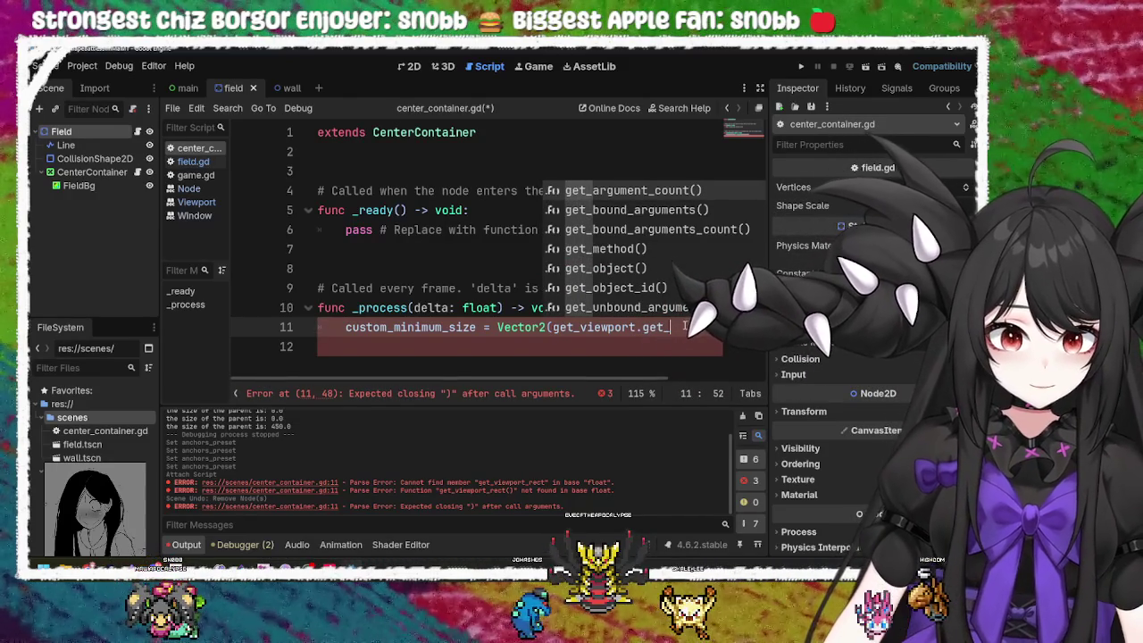
pyautogui.write('rect')
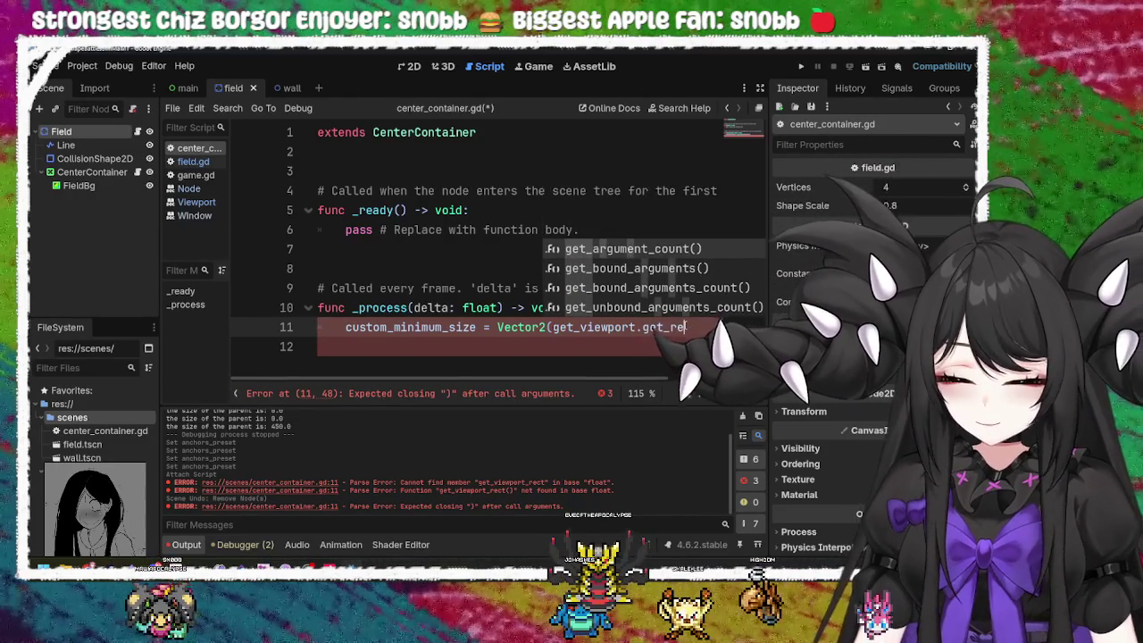
pyautogui.press('BackSpace')
pyautogui.press('BackSpace')
pyautogui.press('BackSpace')
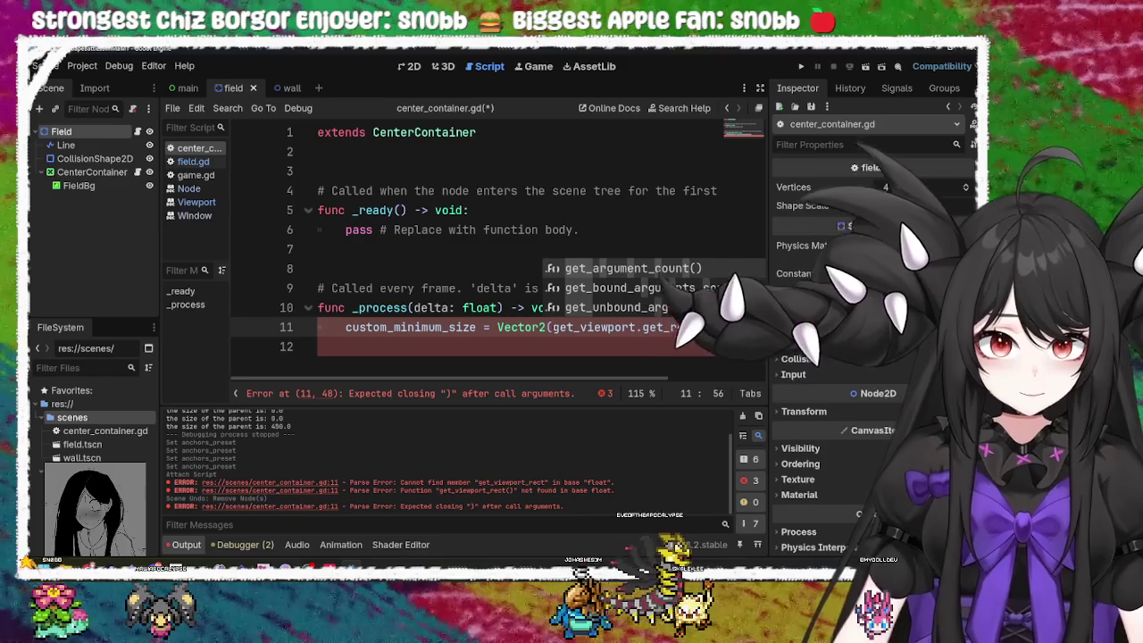
pyautogui.press('BackSpace')
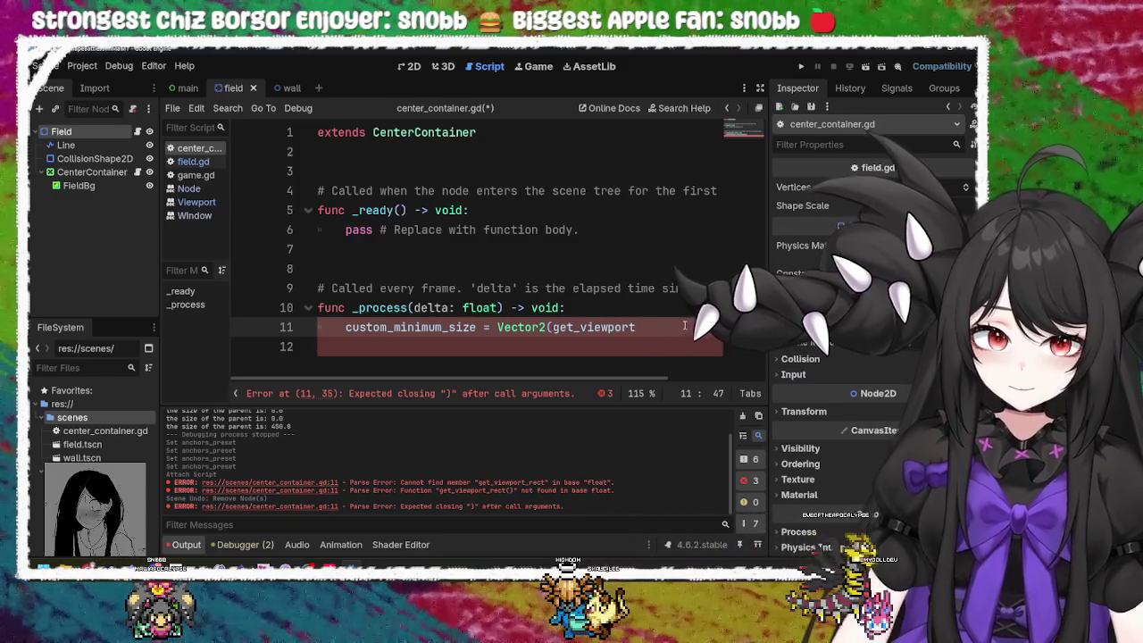
pyautogui.write('(.get')
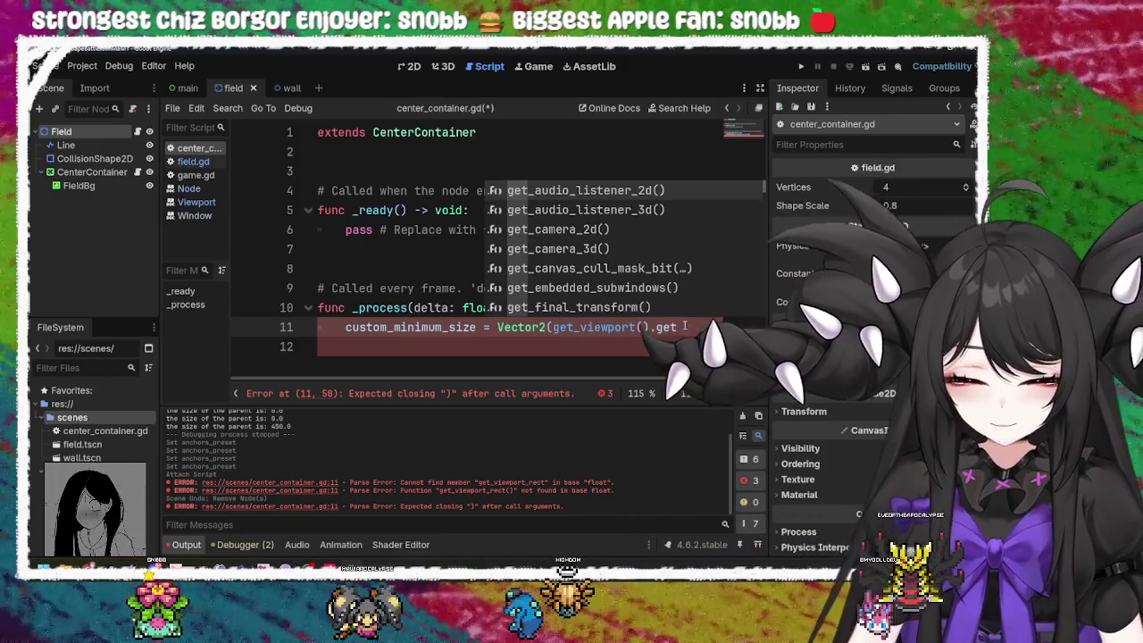
pyautogui.write('_vi')
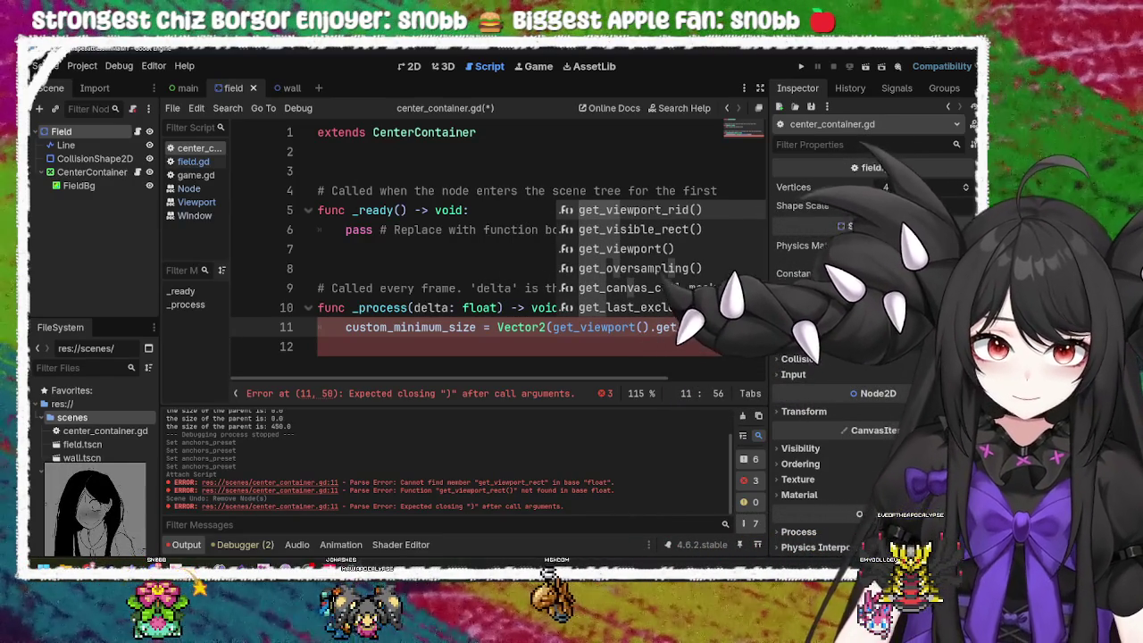
pyautogui.write('si')
pyautogui.press('Return')
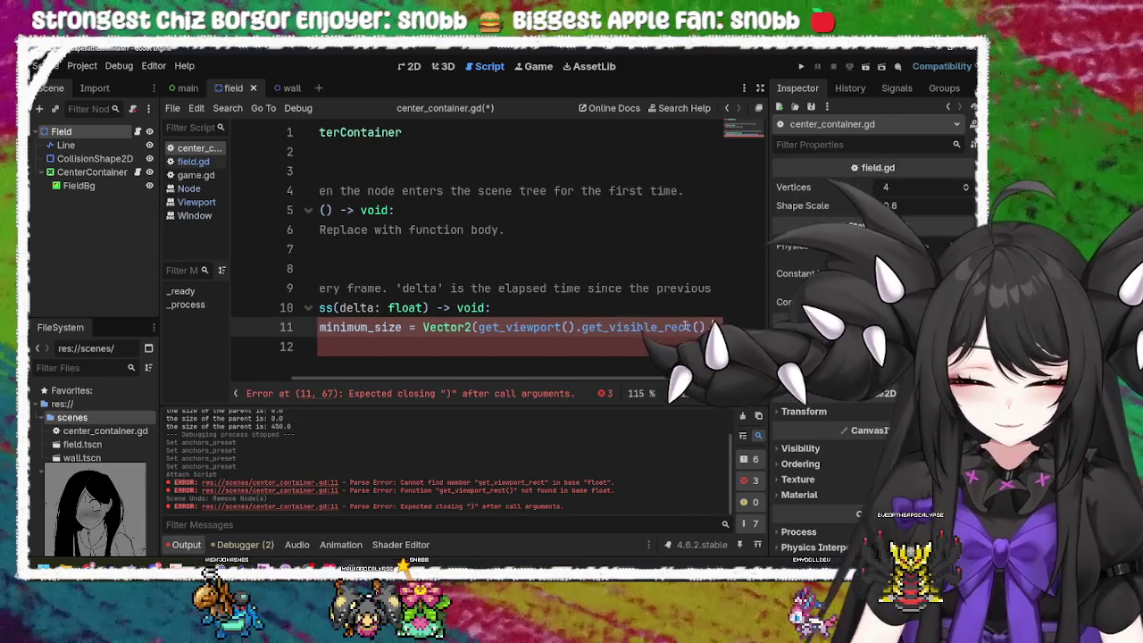
pyautogui.write('.size')
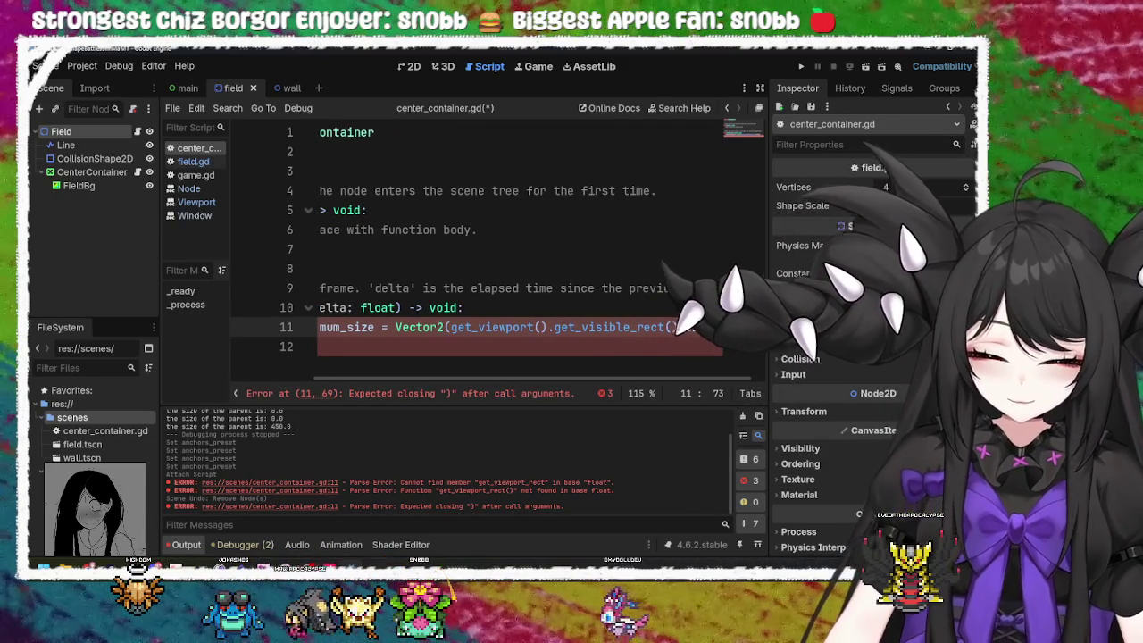
pyautogui.write('.x')
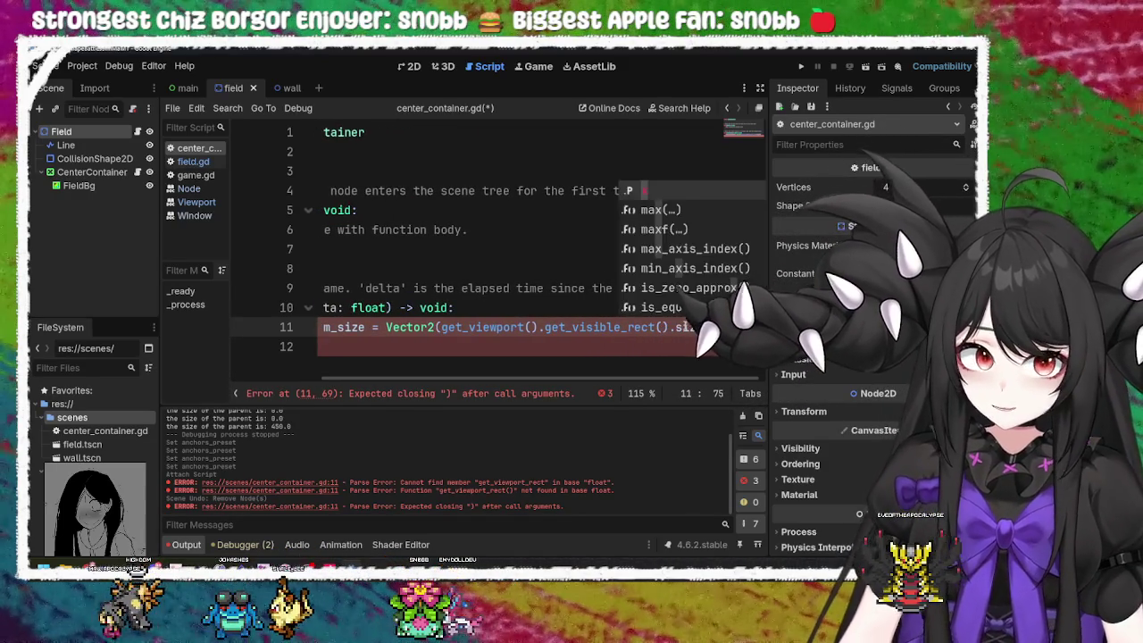
pyautogui.press('BackSpace')
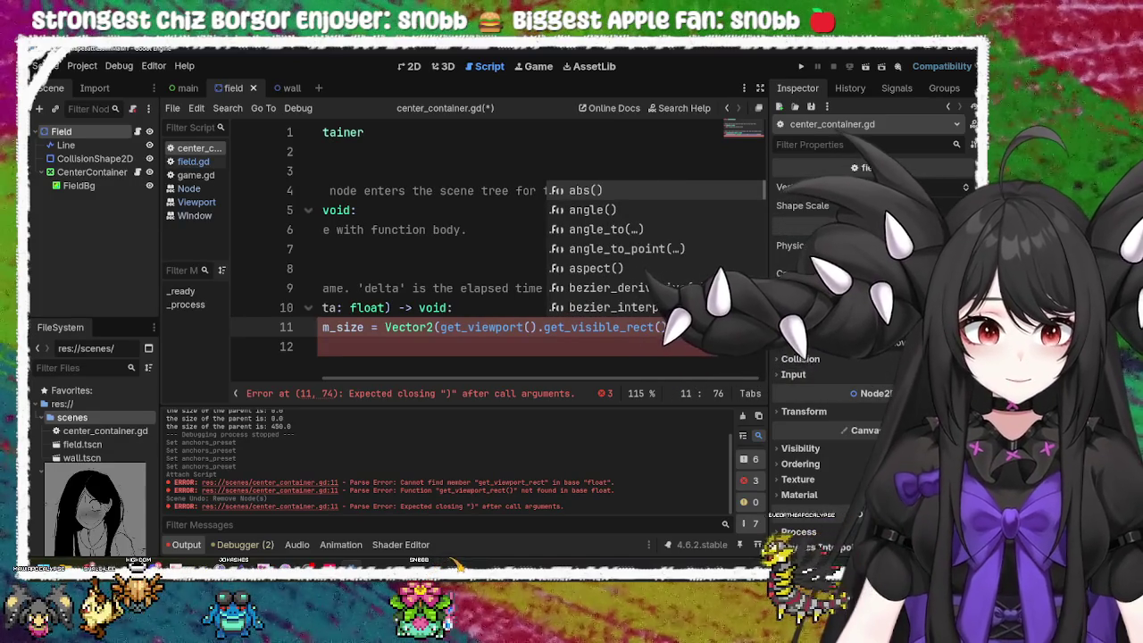
# Step: Store the viewport width in a new variable viewport_x_cord on its own line
pyautogui.moveTo(715, 327); pyautogui.dragTo(439, 327)
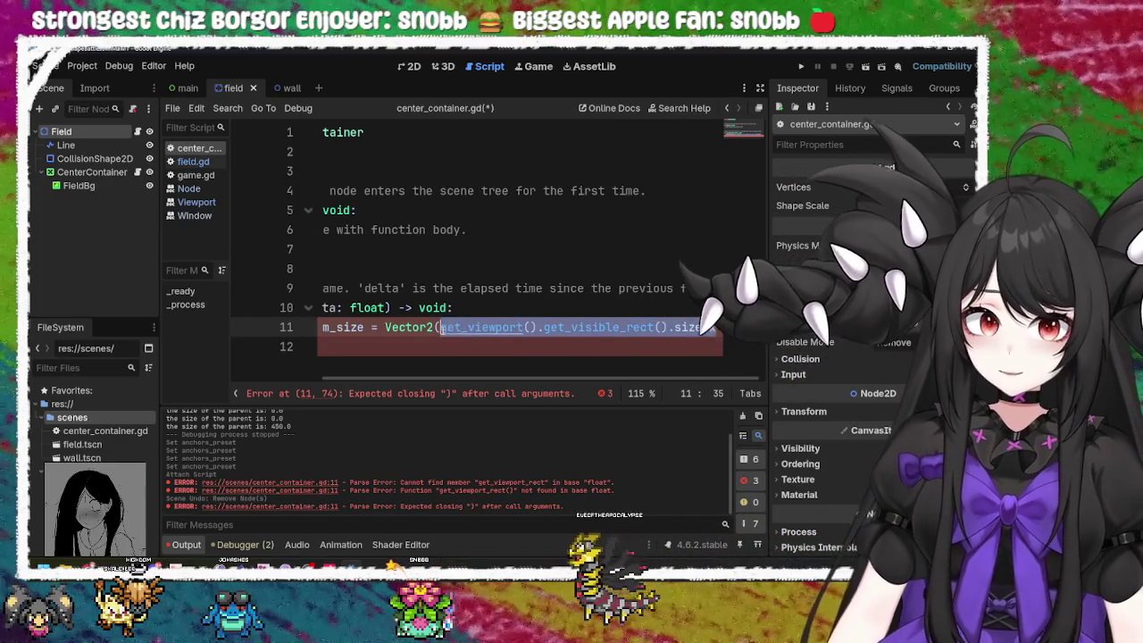
pyautogui.click(475, 307)
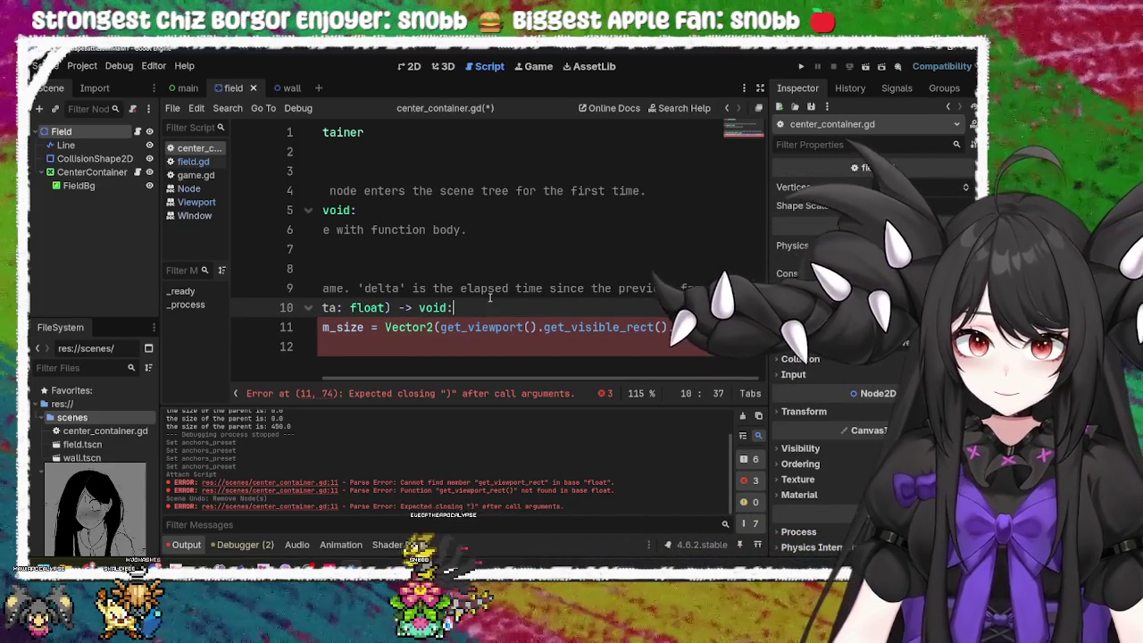
pyautogui.press('Return')
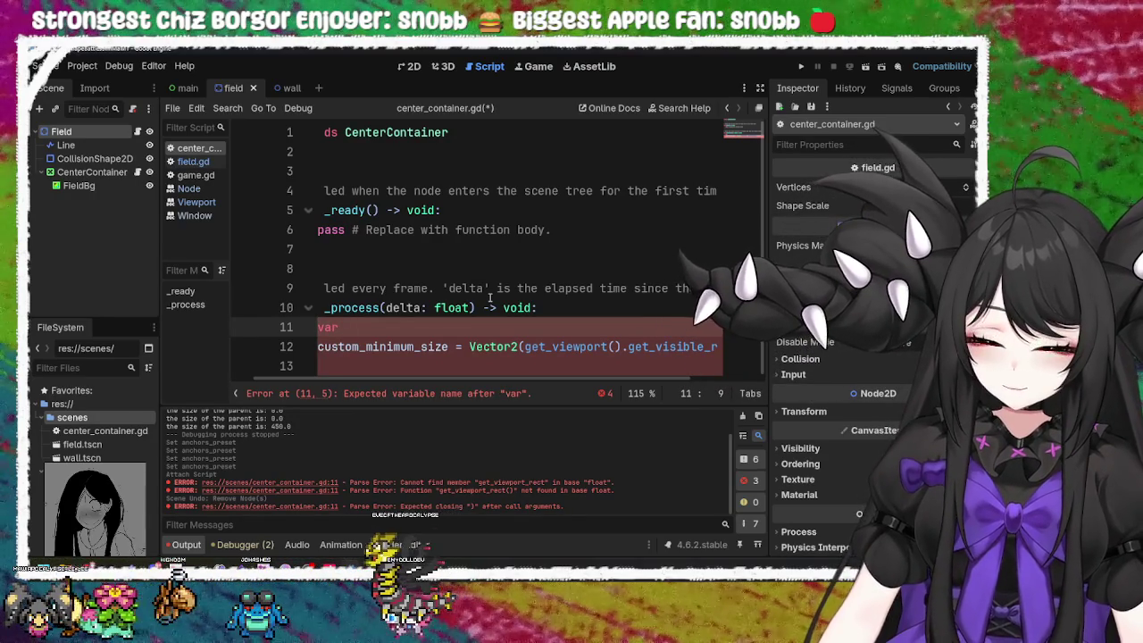
pyautogui.write('viewport_x_c')
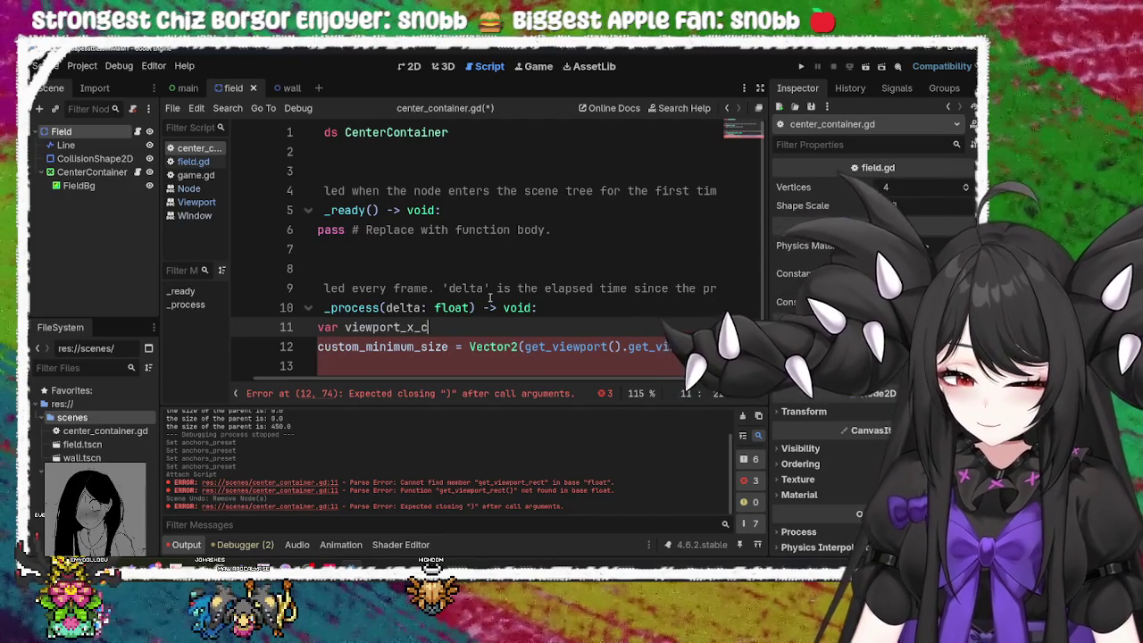
pyautogui.hotkey('ctrl', 'v')
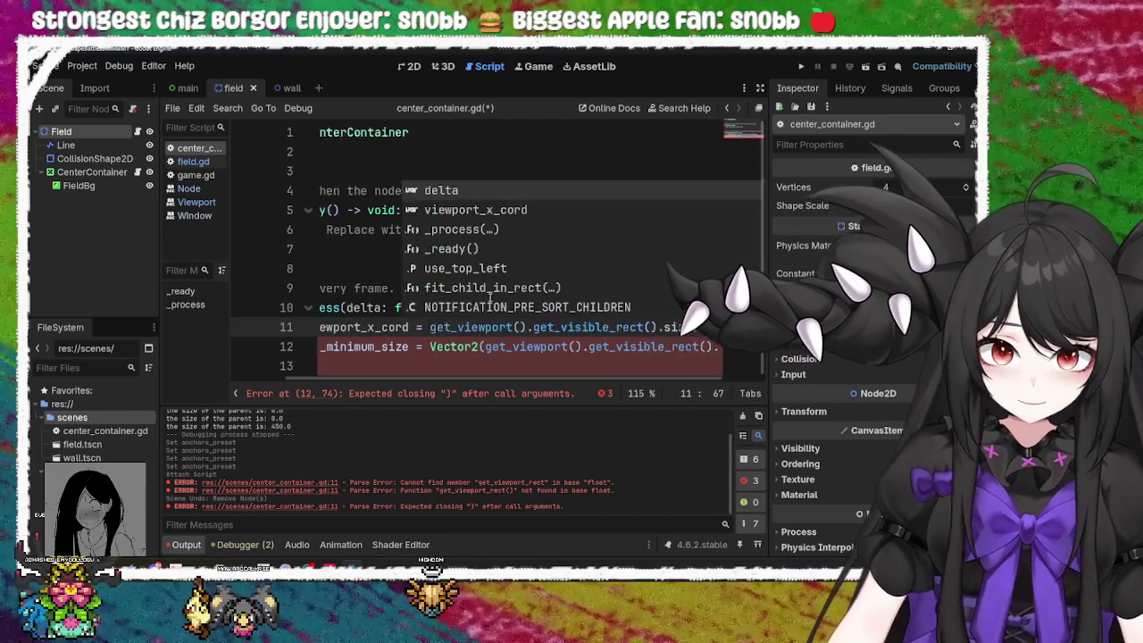
pyautogui.write('get_viewport().get_visible_rect().size.x')
pyautogui.hotkey('ctrl', 'z')
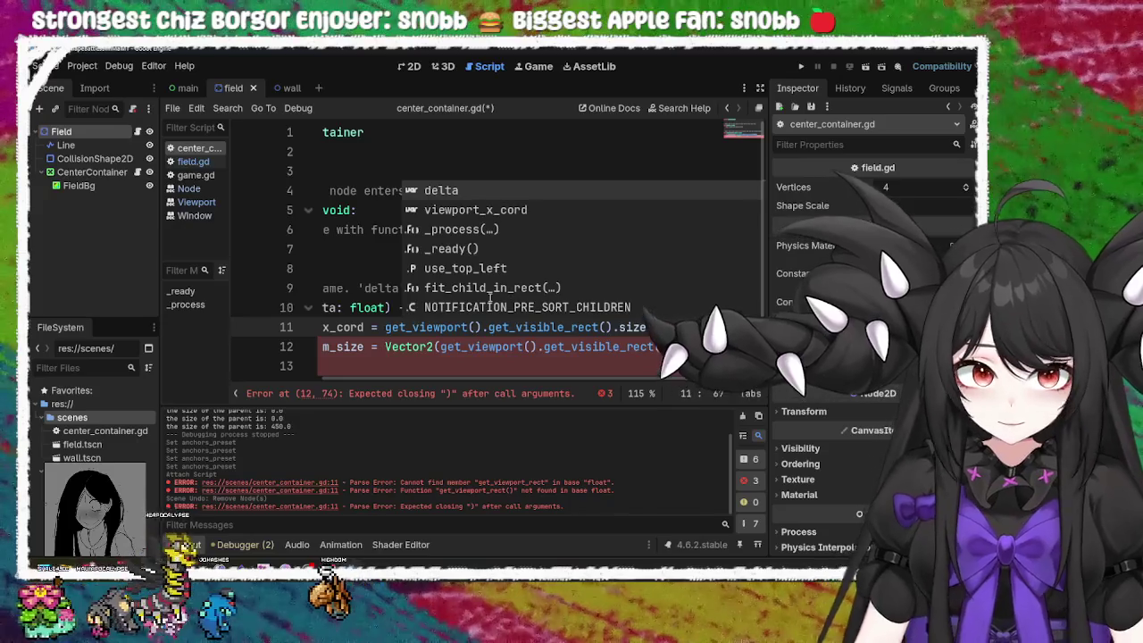
# Step: Set custom_minimum_size to Vector2(viewport_x_cord, viewport_x_cord), save, and run the project
pyautogui.hscroll(-2, 457, 382)
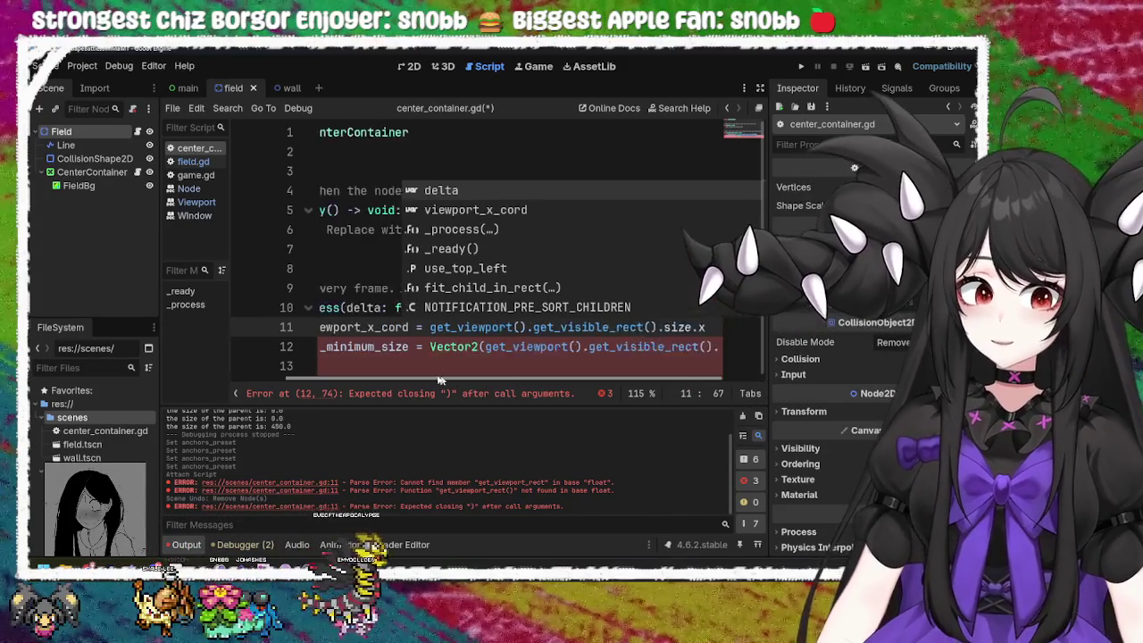
pyautogui.hscroll(-2, 457, 382)
pyautogui.click(444, 327)
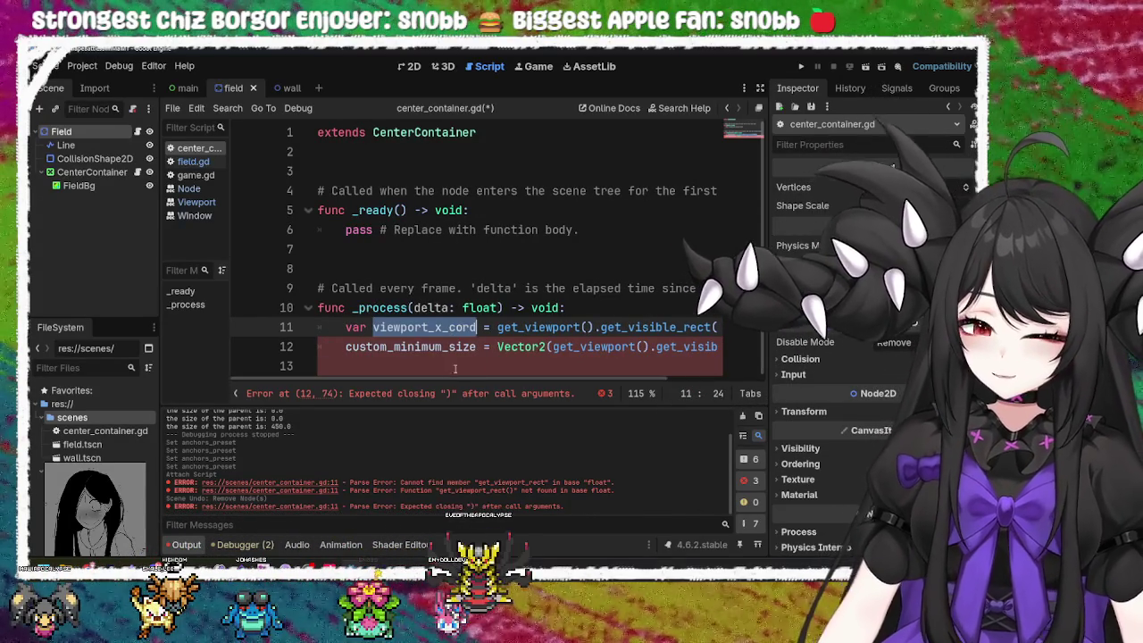
pyautogui.hscroll(3, 518, 267)
pyautogui.click(714, 346)
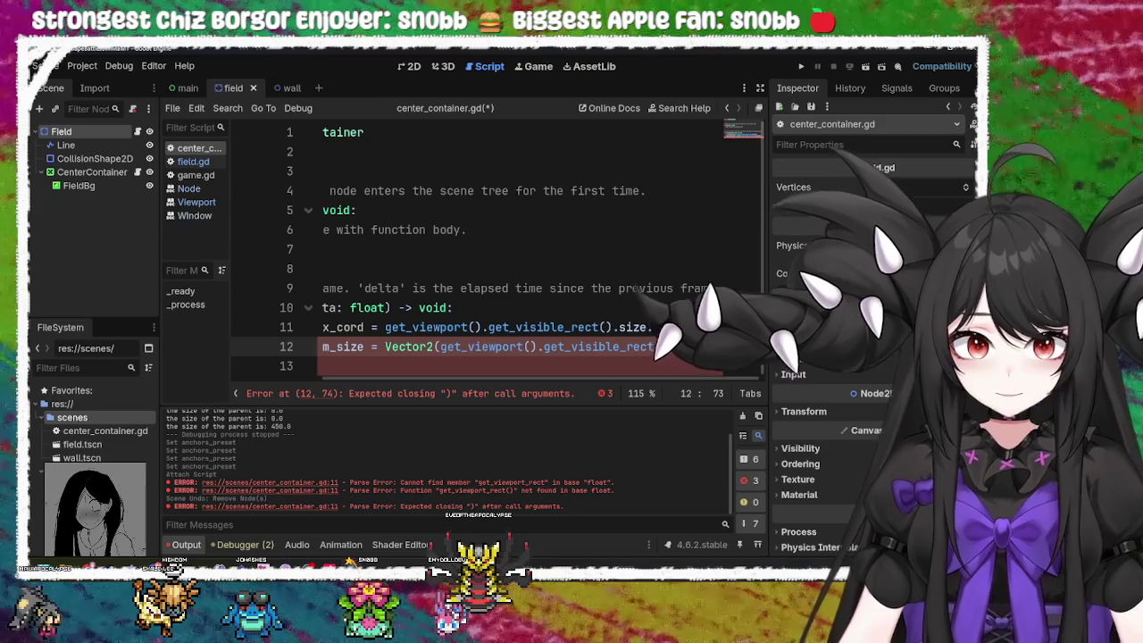
pyautogui.hotkey('ctrl', 'shift', 'Left')
pyautogui.hotkey('ctrl', 'shift', 'Left')
pyautogui.hotkey('ctrl', 'shift', 'Left')
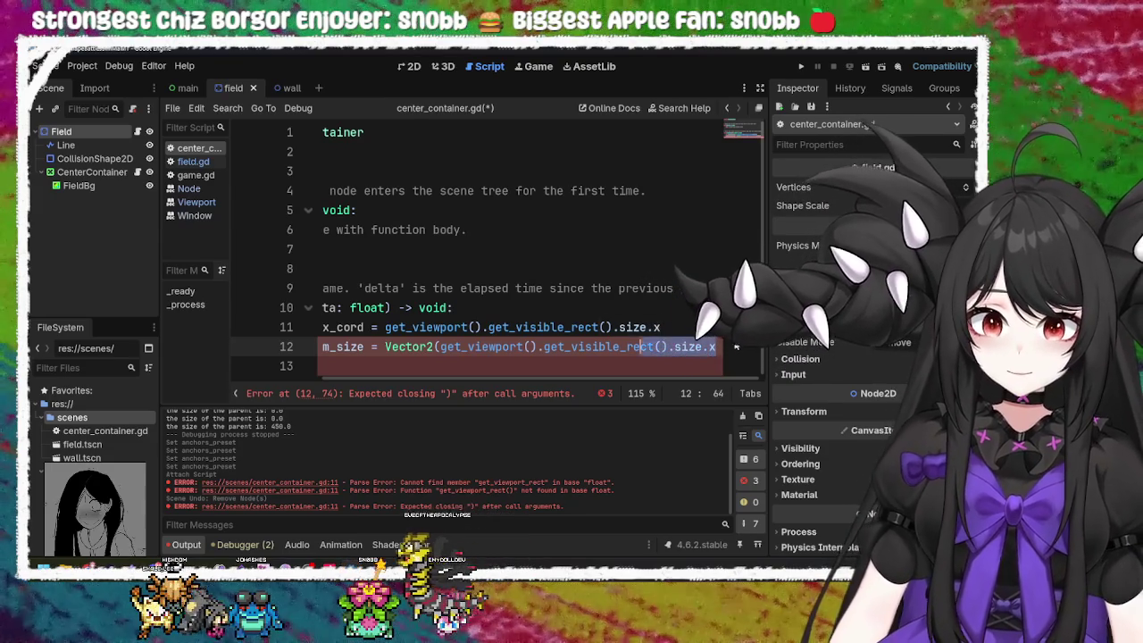
pyautogui.write('viewport_x_cord, viewpor')
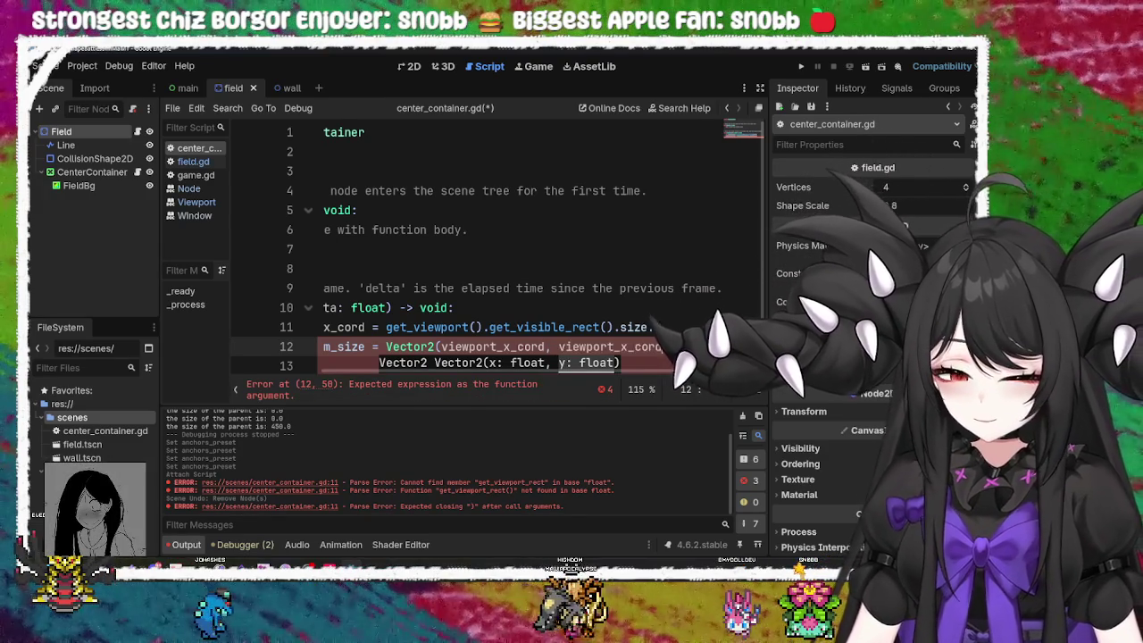
pyautogui.write(')')
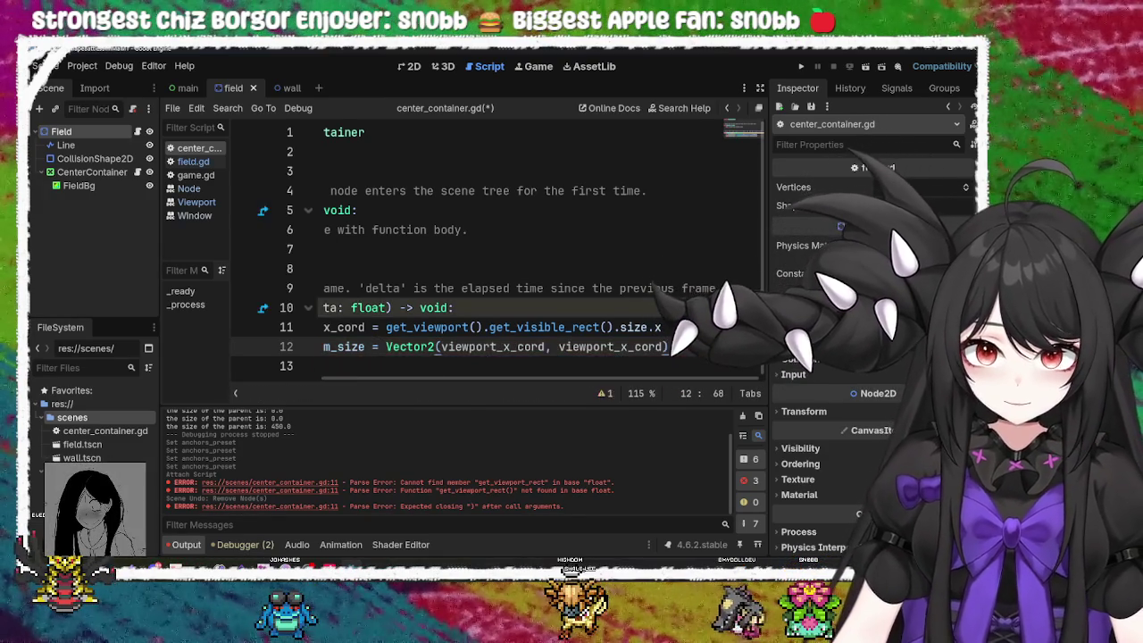
pyautogui.moveTo(598, 388); pyautogui.dragTo(529, 387)
pyautogui.click(421, 347)
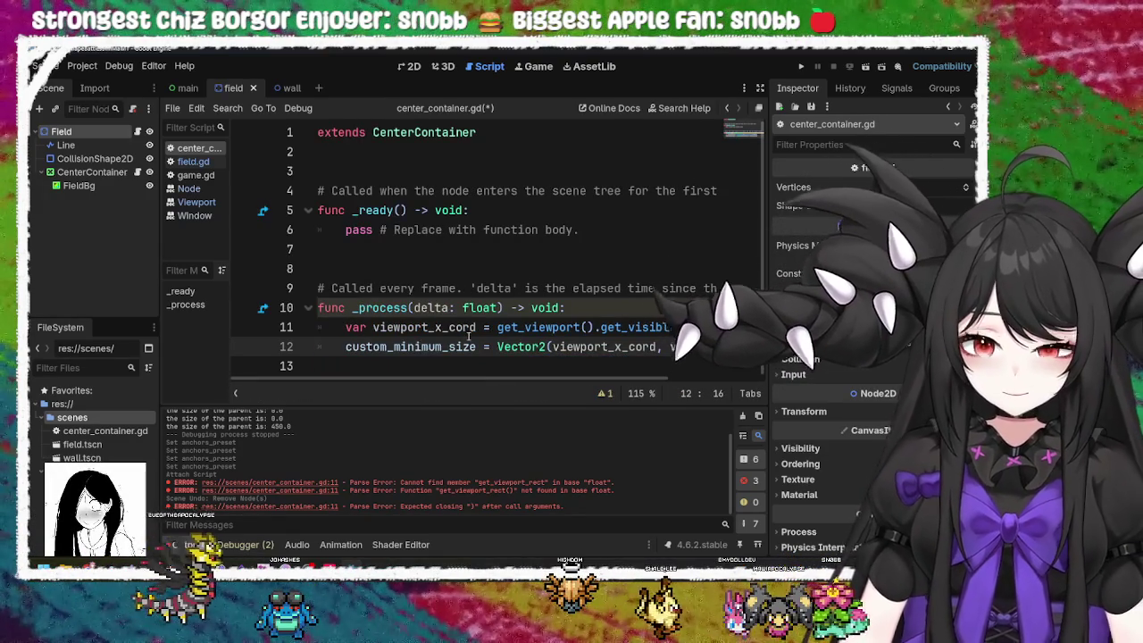
pyautogui.hotkey('ctrl', 's')
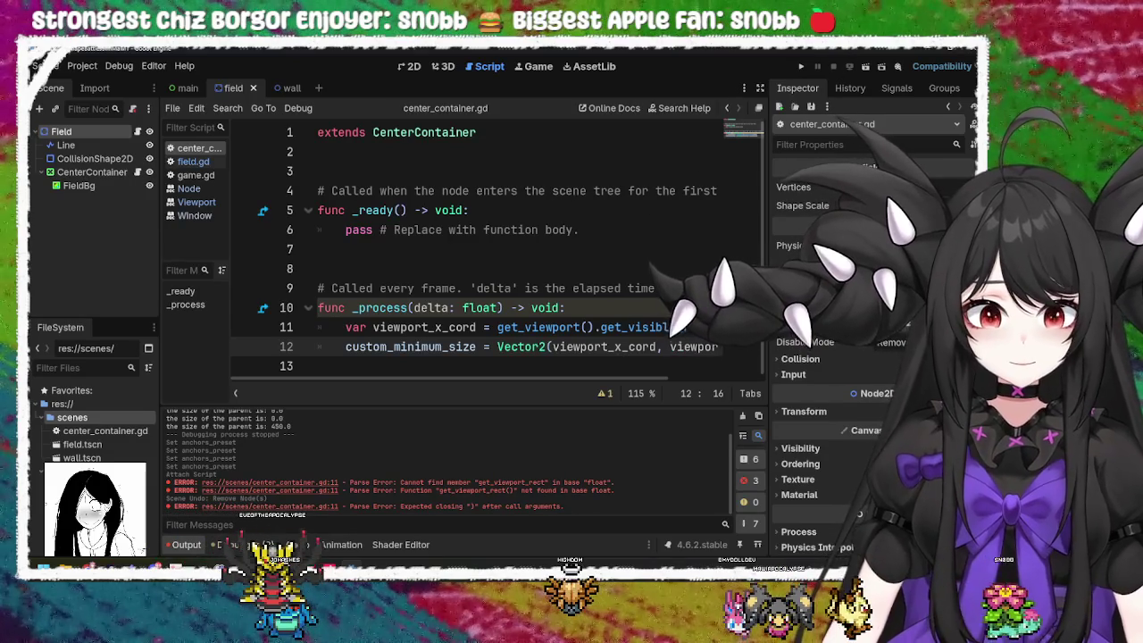
pyautogui.press('F5')
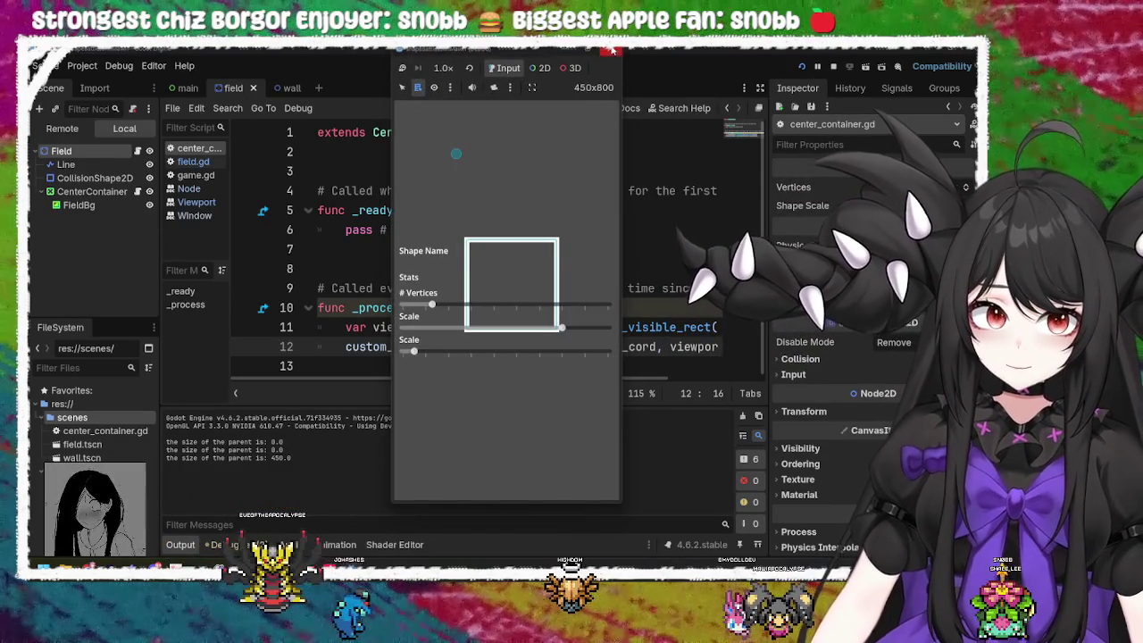
# Step: Stop the game, save, and test-run it once more before returning to the editor
pyautogui.click(610, 50)
pyautogui.doubleClick(449, 346)
pyautogui.click(497, 346)
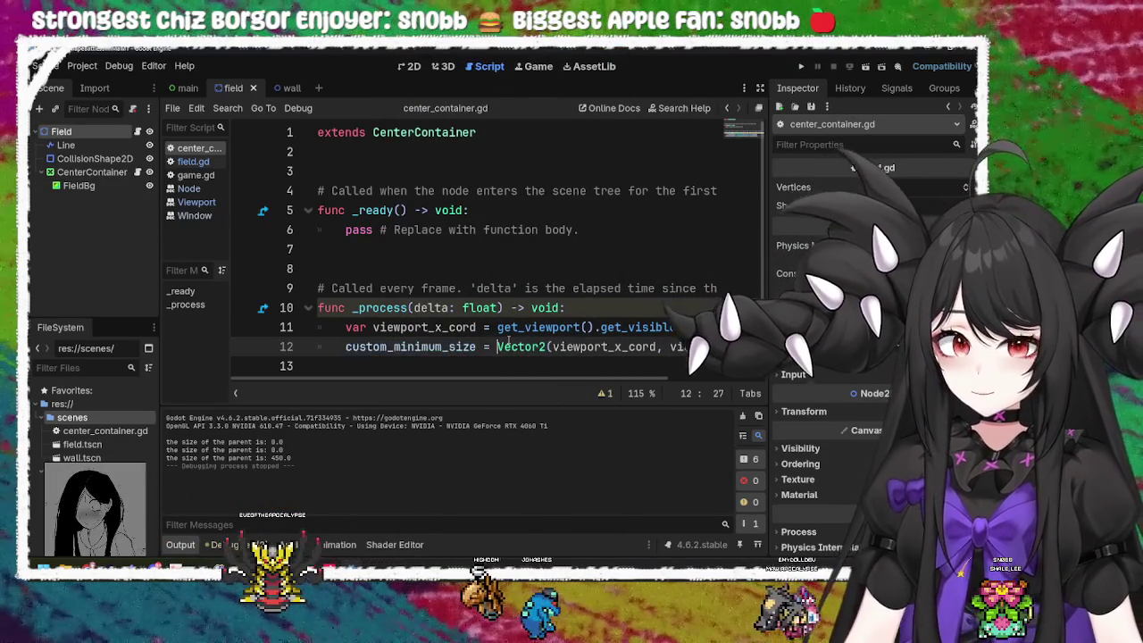
pyautogui.click(575, 307)
pyautogui.moveTo(386, 308)
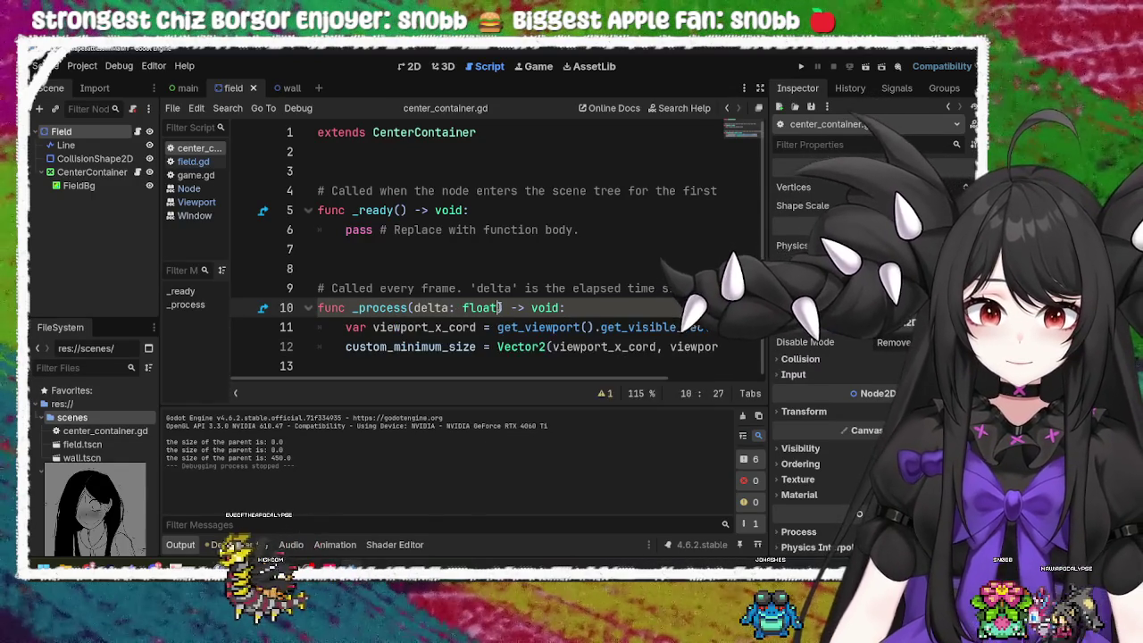
pyautogui.moveTo(498, 307)
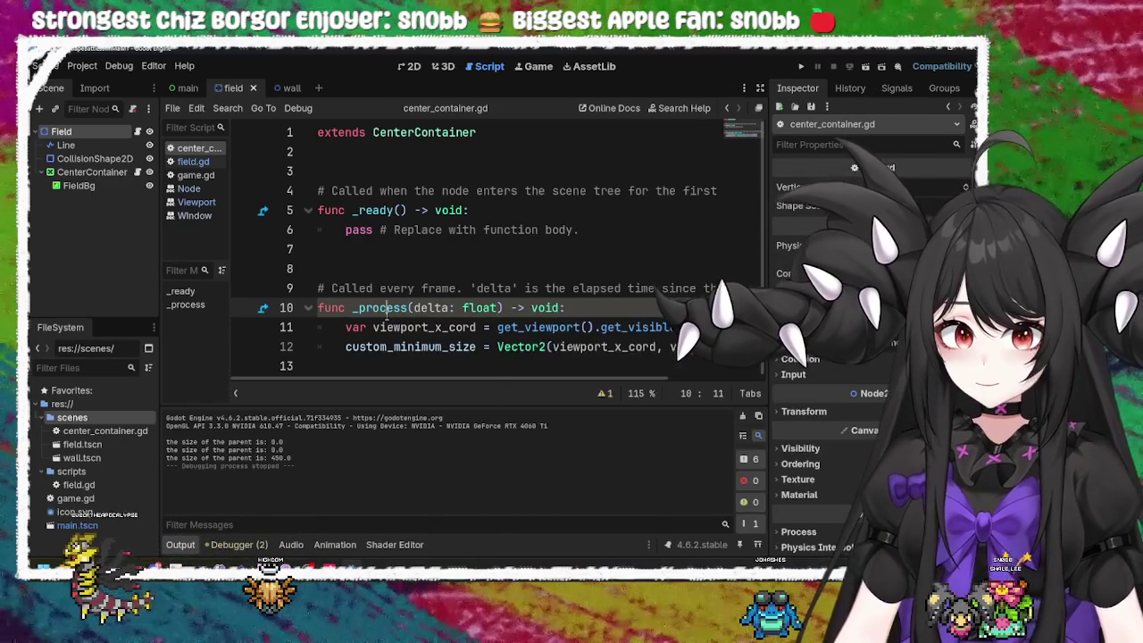
pyautogui.hotkey('ctrl', 's')
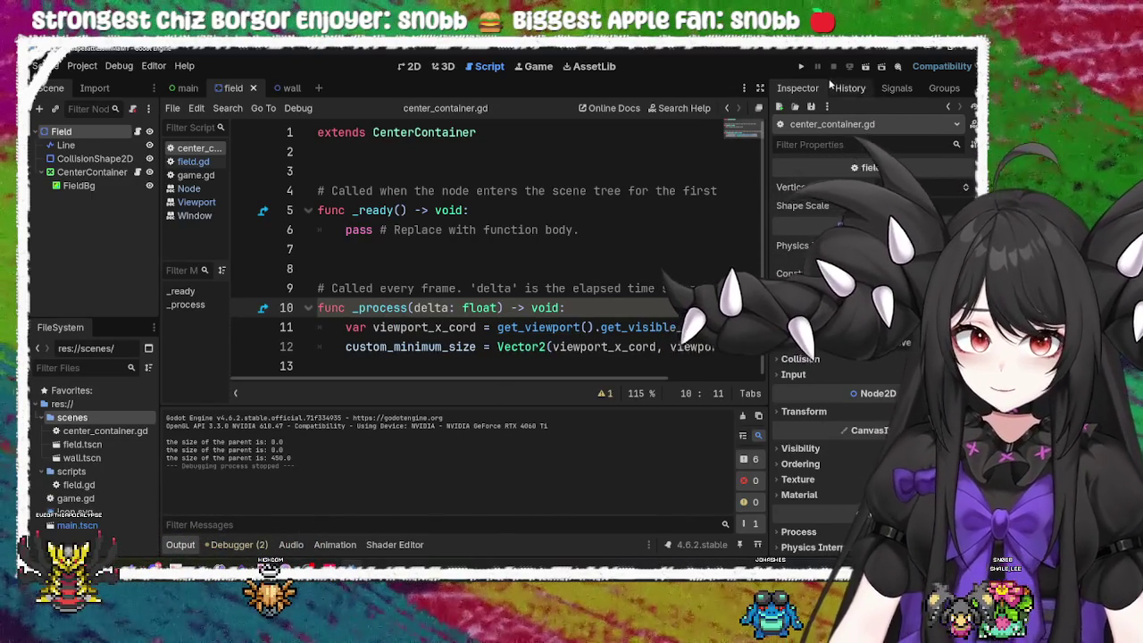
pyautogui.click(801, 66)
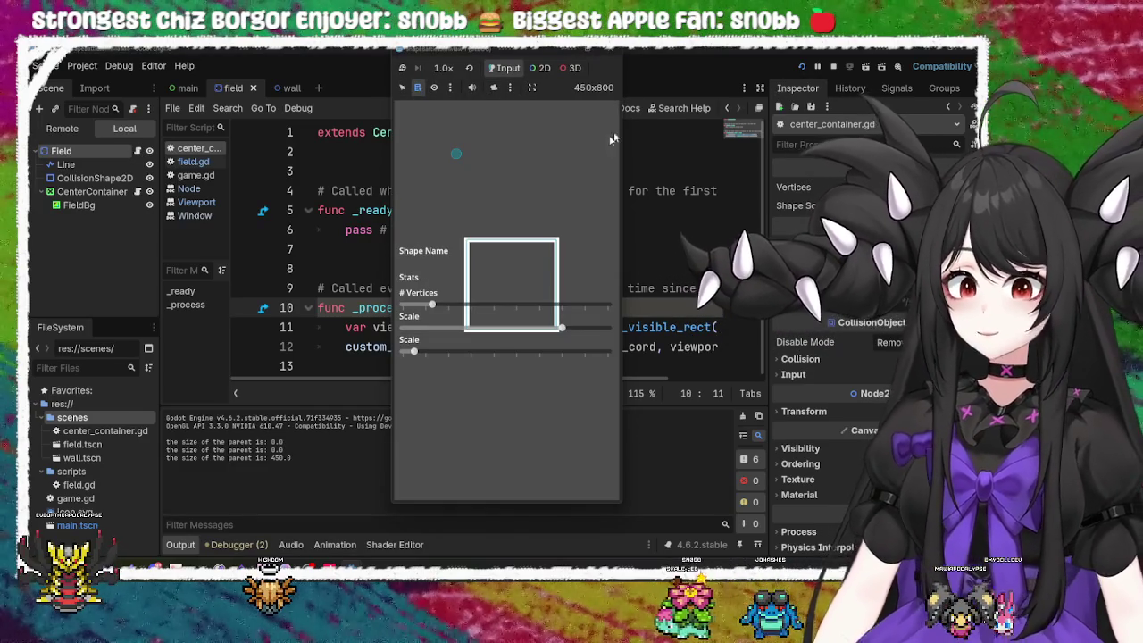
pyautogui.click(337, 246)
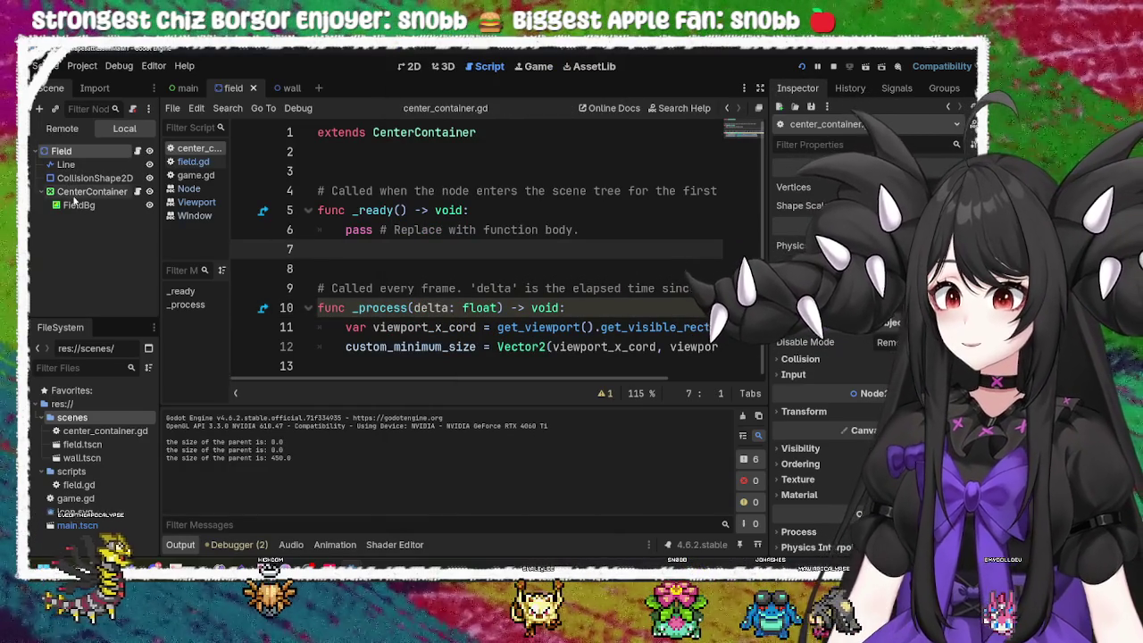
# Step: Select the _process sizing code on lines 10–13 of center_container.gd
pyautogui.click(130, 192)
pyautogui.click(455, 209)
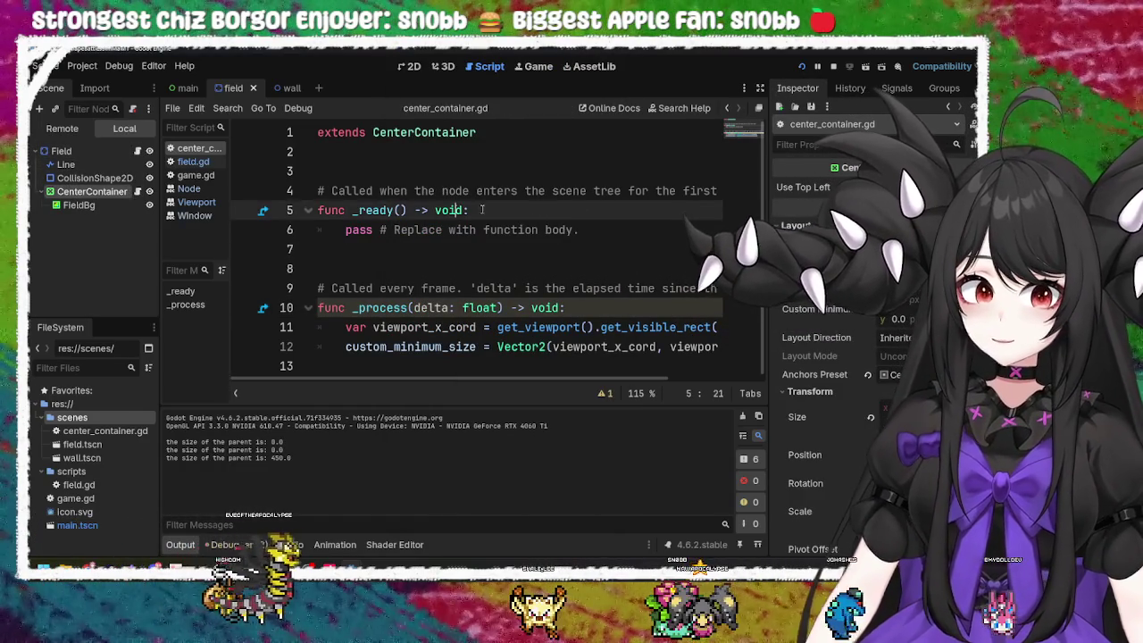
pyautogui.click(79, 206)
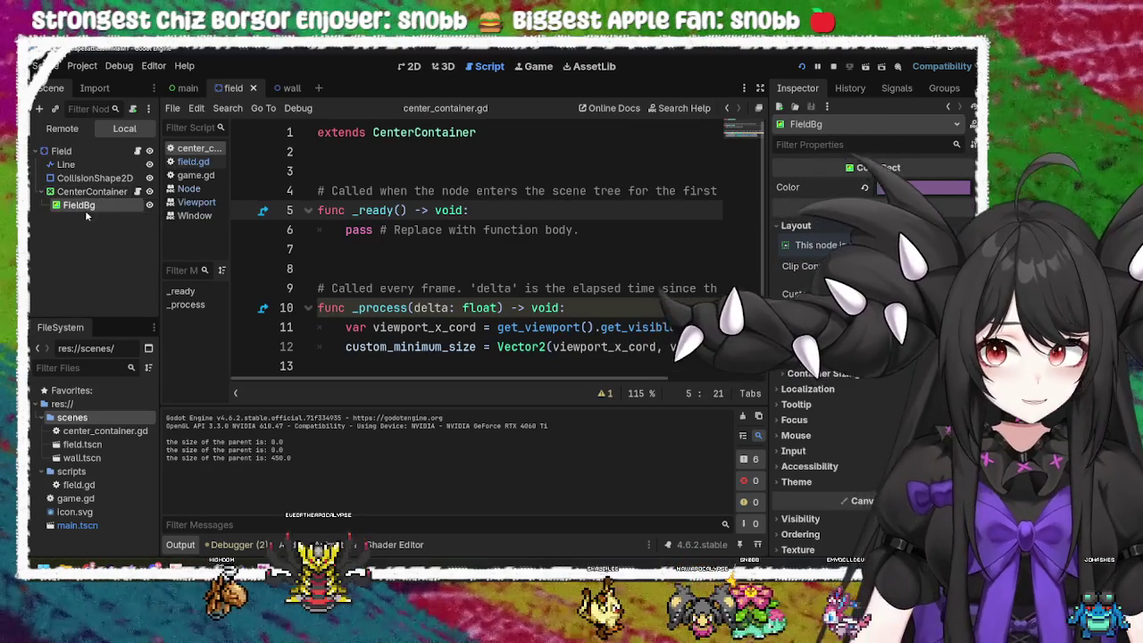
pyautogui.click(92, 191)
pyautogui.moveTo(317, 305); pyautogui.dragTo(790, 403)
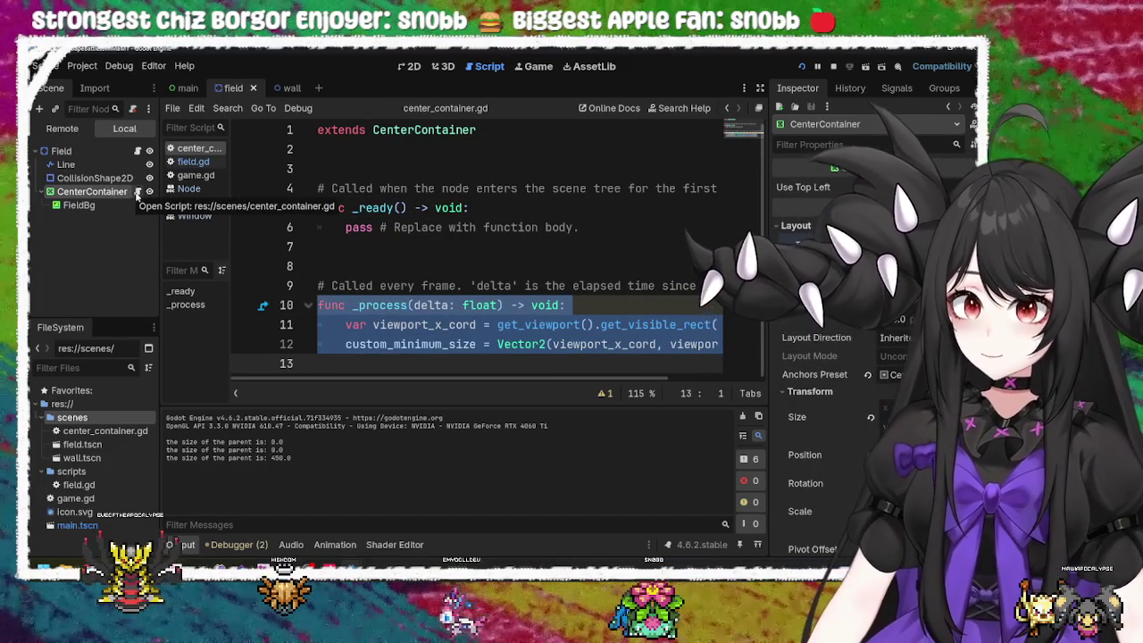
pyautogui.rightClick(127, 195)
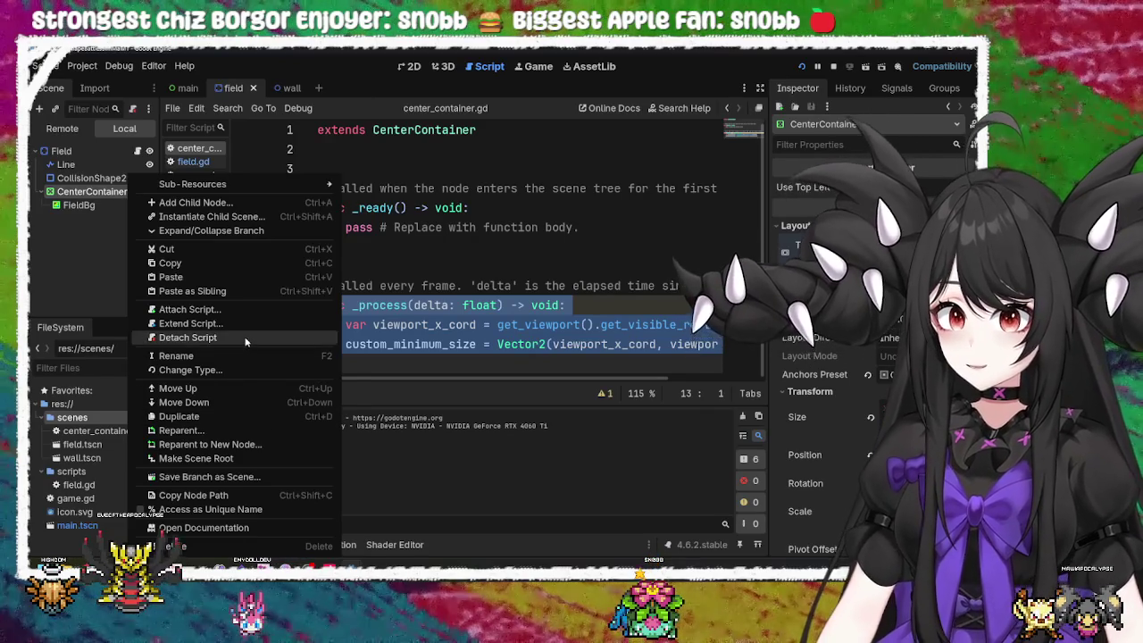
# Step: Detach the script from CenterContainer and attach a new field_bg.gd script to FieldBg
pyautogui.click(246, 339)
pyautogui.rightClick(133, 206)
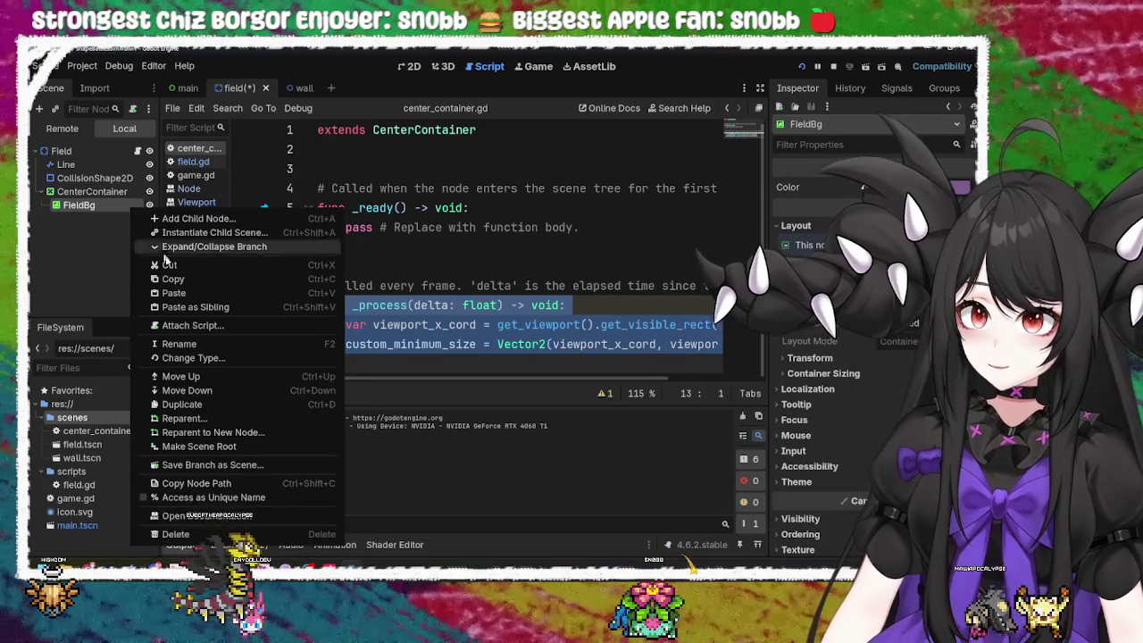
pyautogui.click(192, 325)
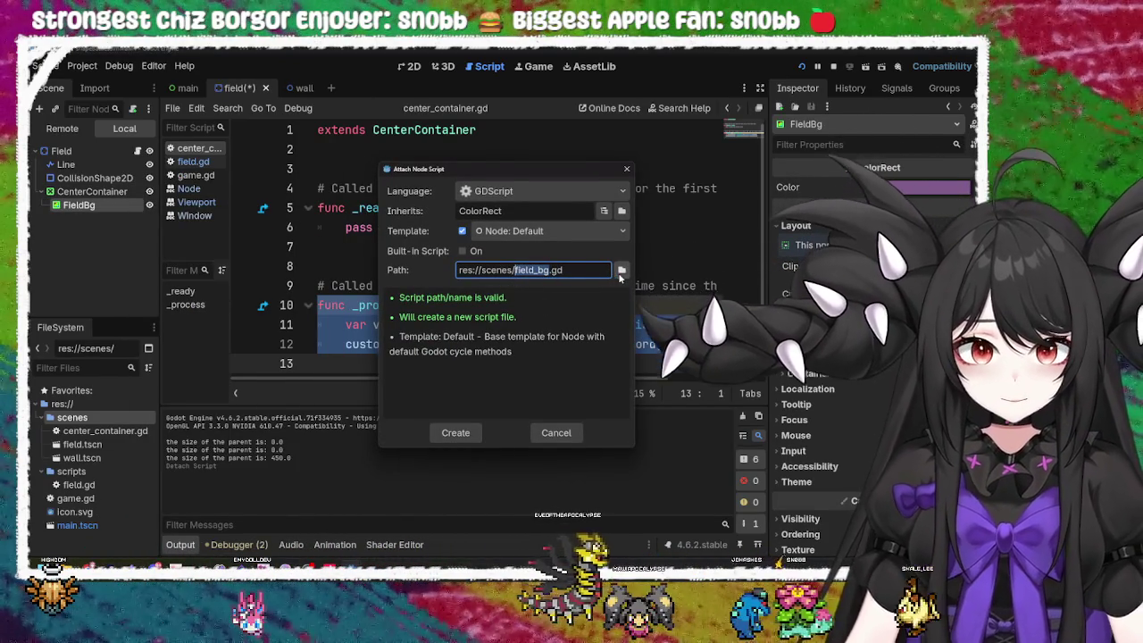
pyautogui.click(467, 436)
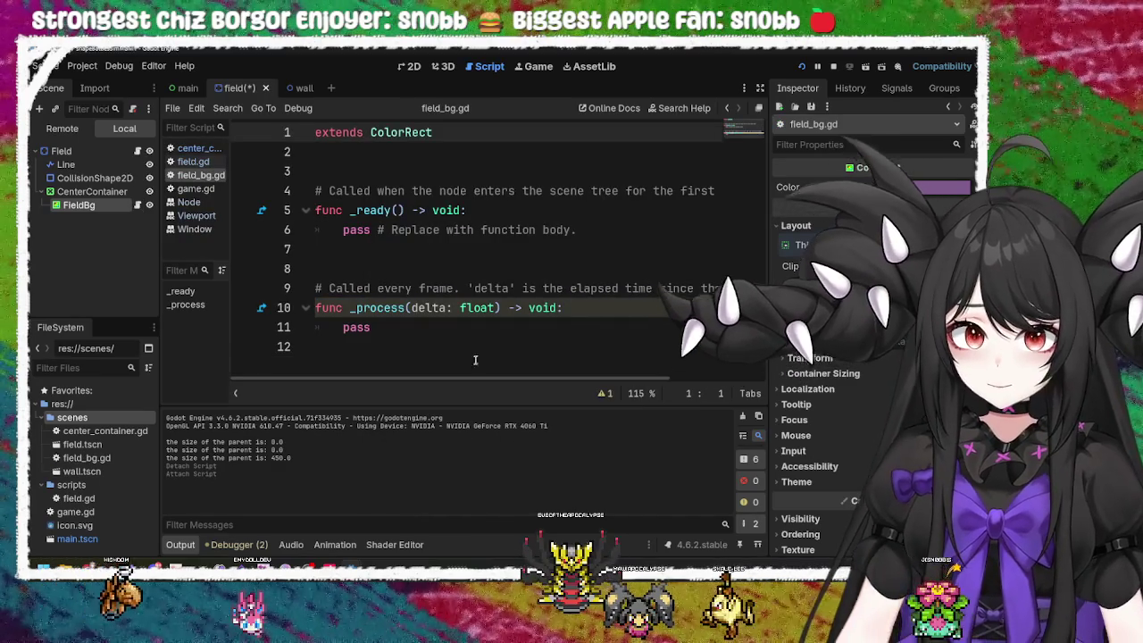
# Step: Replace field_bg.gd's default _process with the pasted sizing code and save
pyautogui.click(402, 327)
pyautogui.moveTo(373, 327); pyautogui.dragTo(319, 308)
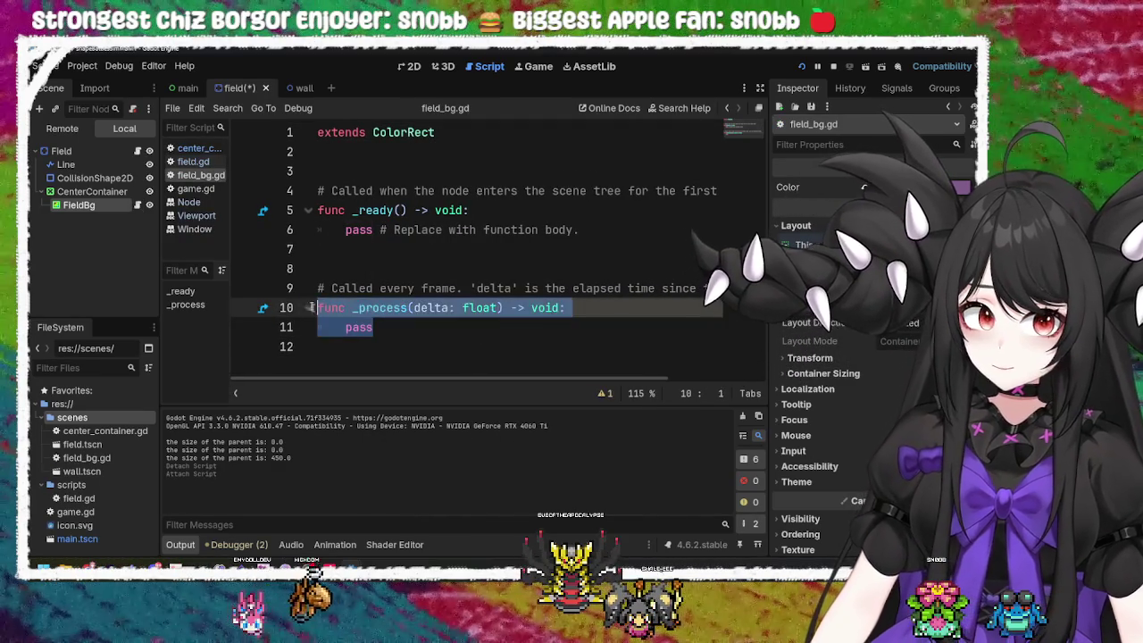
pyautogui.hotkey('ctrl', 'v')
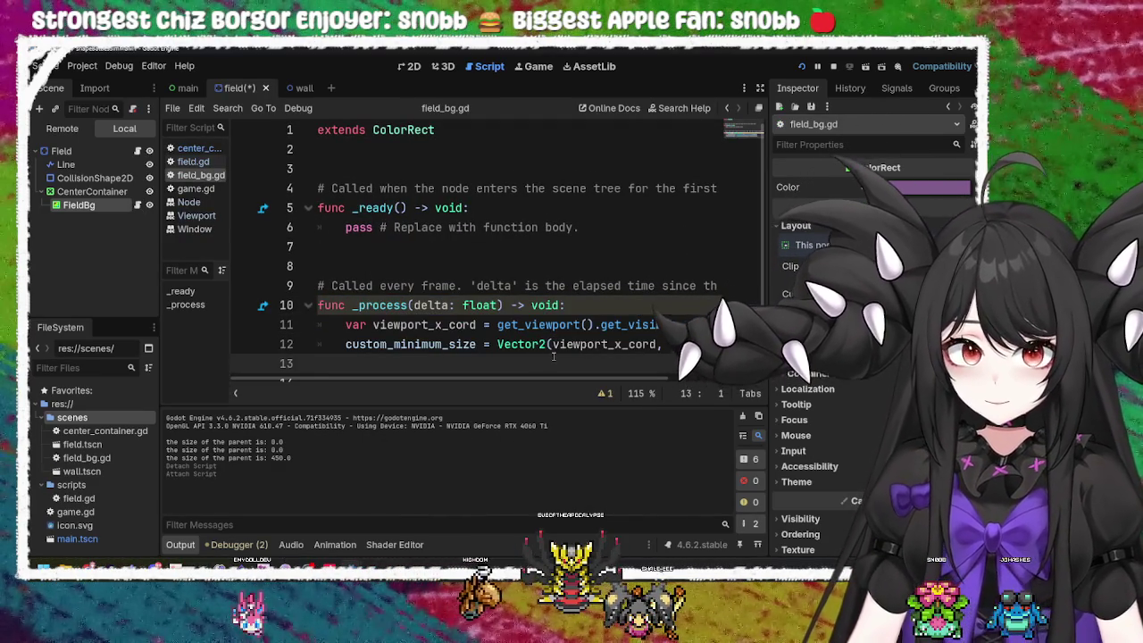
pyautogui.hotkey('ctrl', 's')
pyautogui.click(525, 324)
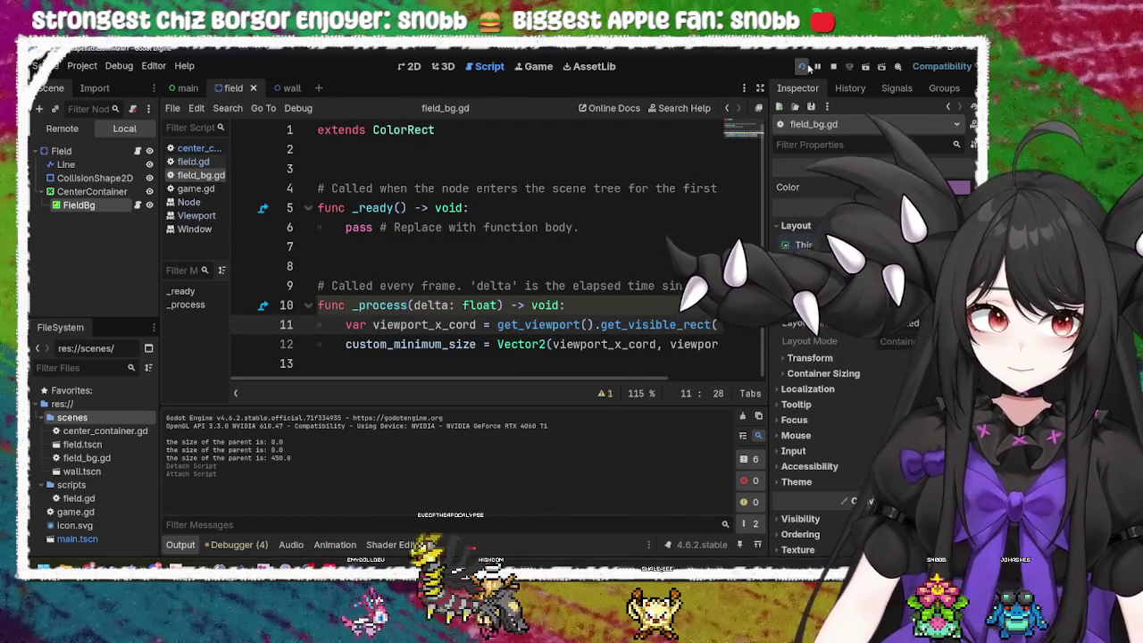
# Step: Test-run the game with field_bg.gd, then close it and review the sizing lines
pyautogui.click(804, 67)
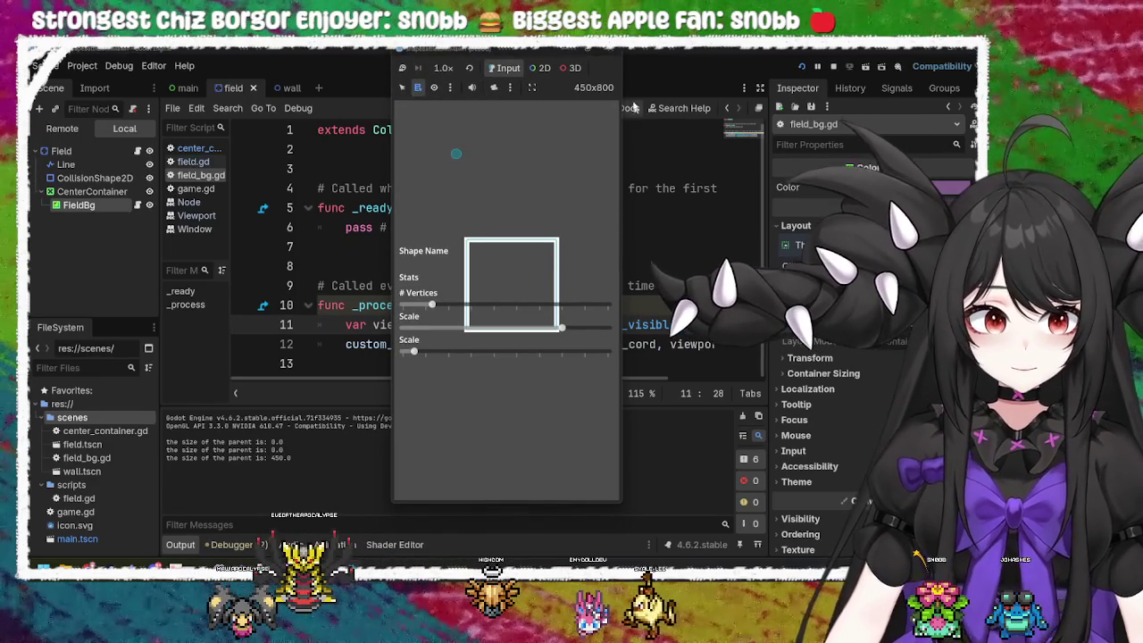
pyautogui.click(615, 54)
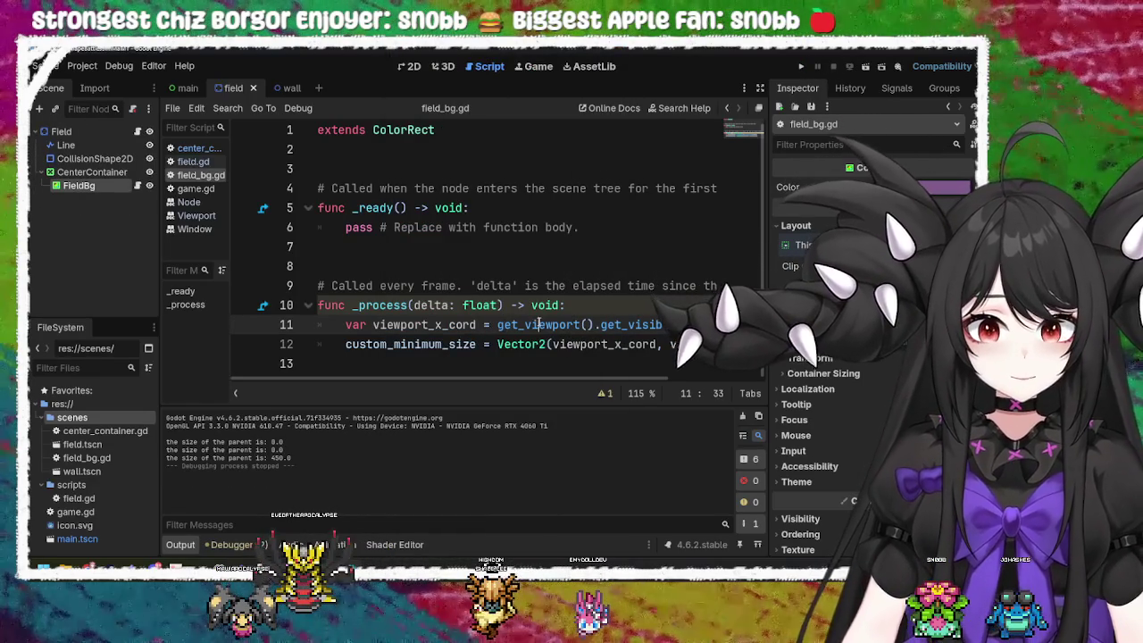
pyautogui.press('Left')
pyautogui.press('Left')
pyautogui.press('Left')
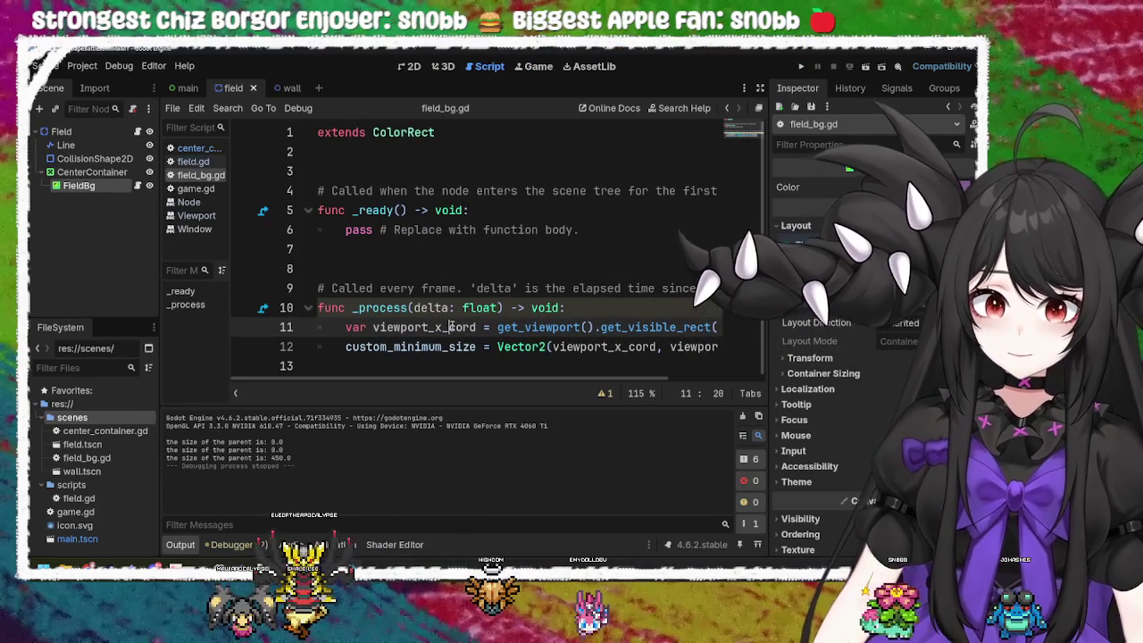
pyautogui.click(533, 328)
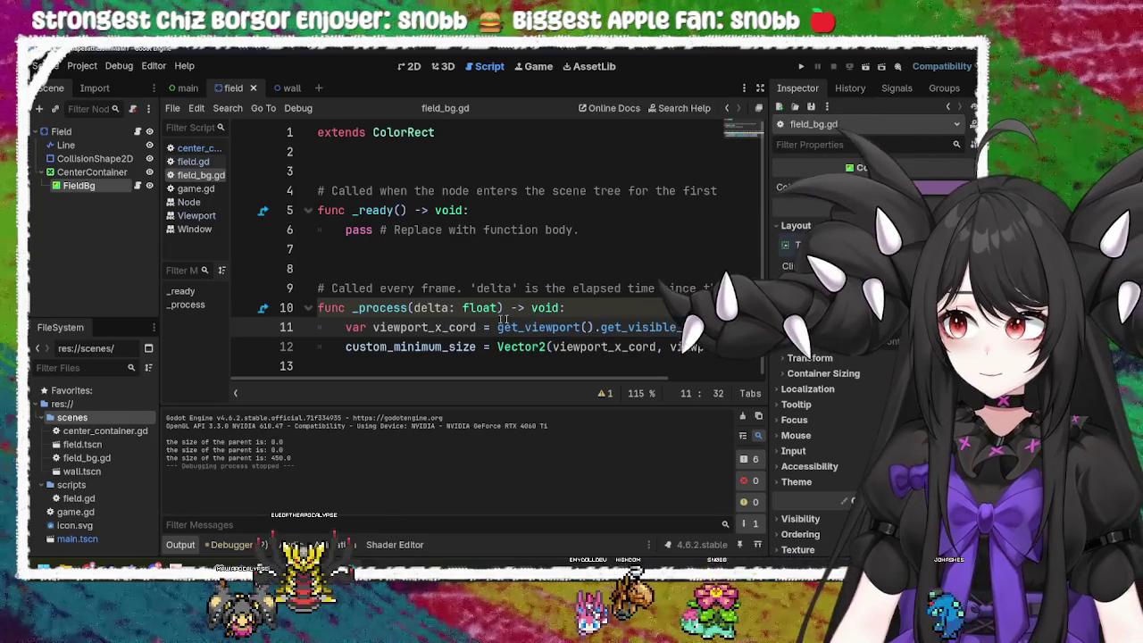
pyautogui.click(596, 350)
# Step: Run again, reduce the vertices to a pentagon, shrink the scale, and close the game
pyautogui.click(800, 66)
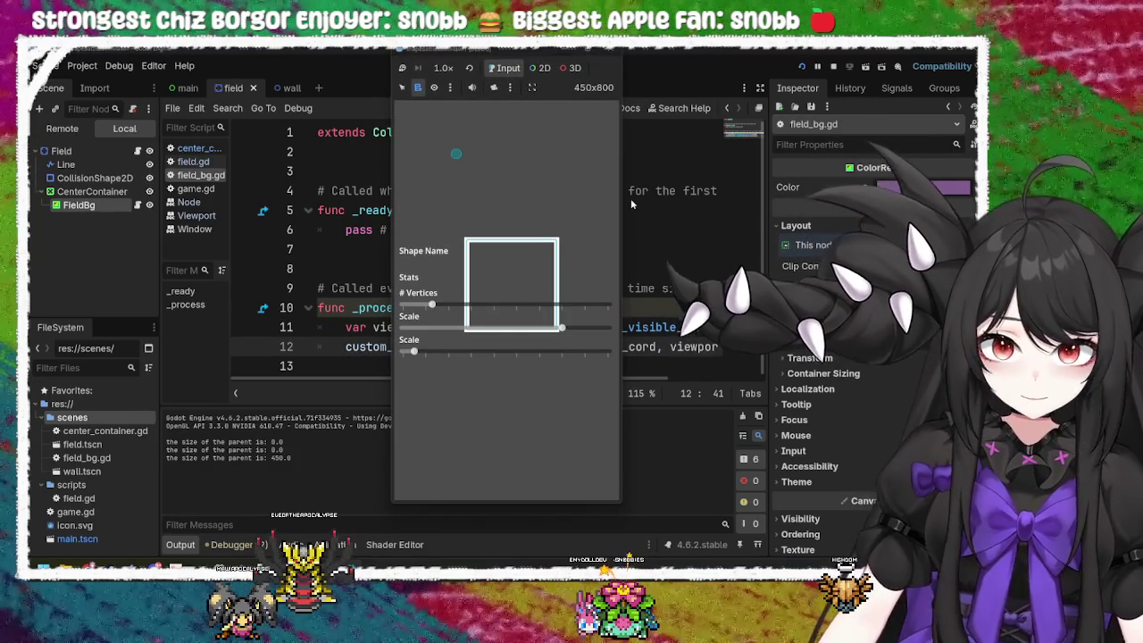
pyautogui.moveTo(431, 304); pyautogui.dragTo(454, 304)
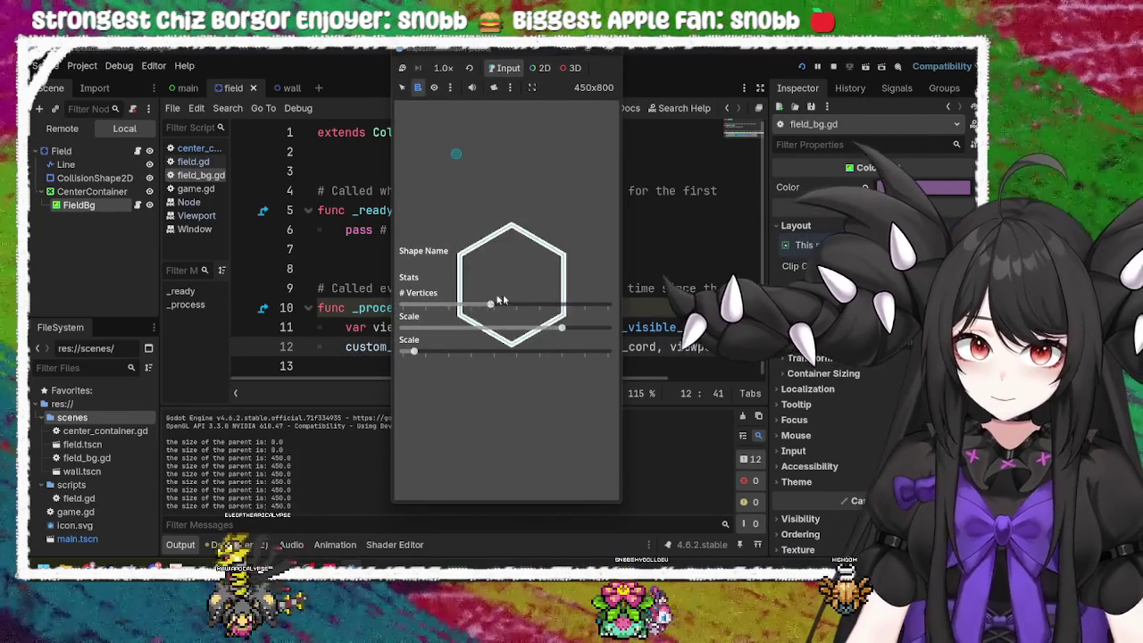
pyautogui.moveTo(580, 326); pyautogui.dragTo(518, 327)
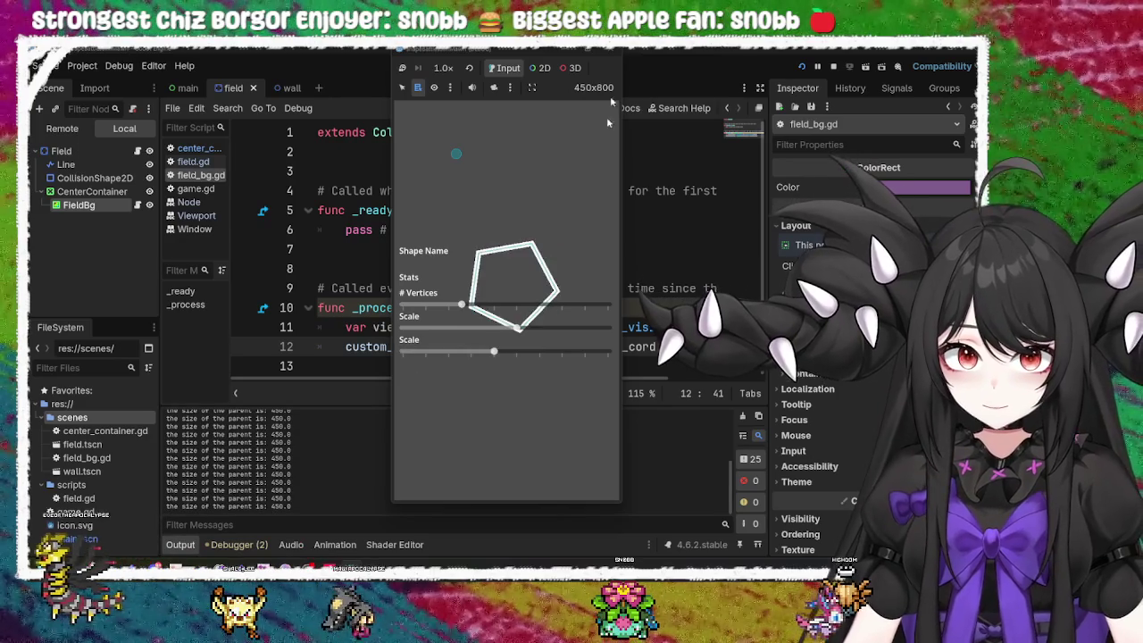
pyautogui.click(615, 54)
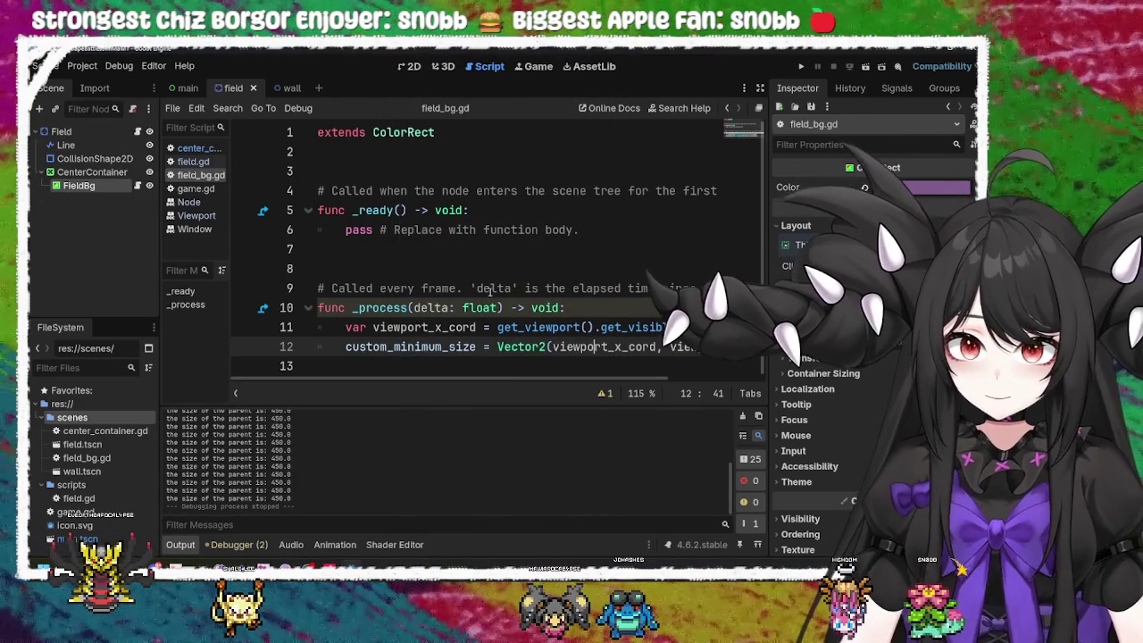
# Step: Open field.gd and locate the generateWalls call in _ready
pyautogui.click(286, 87)
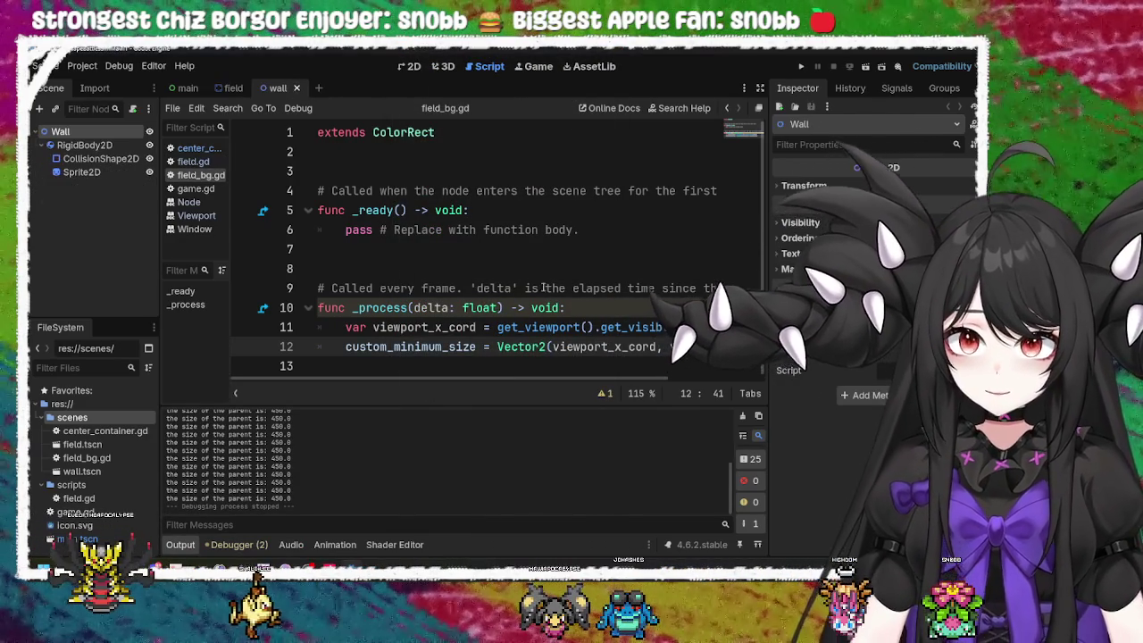
pyautogui.click(233, 87)
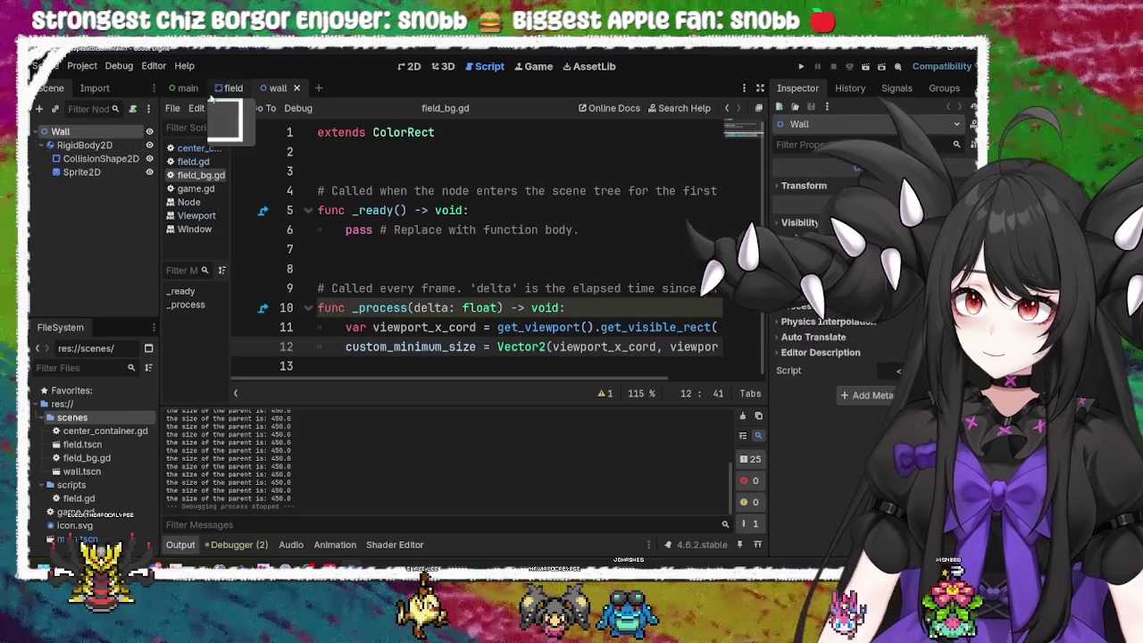
pyautogui.click(197, 161)
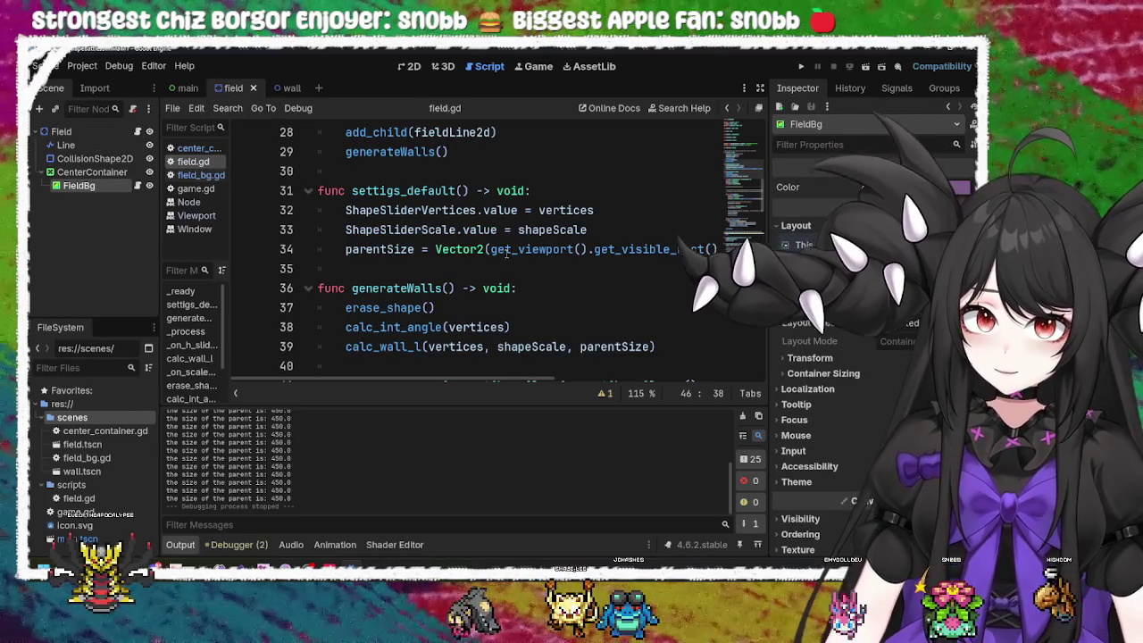
pyautogui.scroll(5, 757, 188)
pyautogui.scroll(-3, 536, 268)
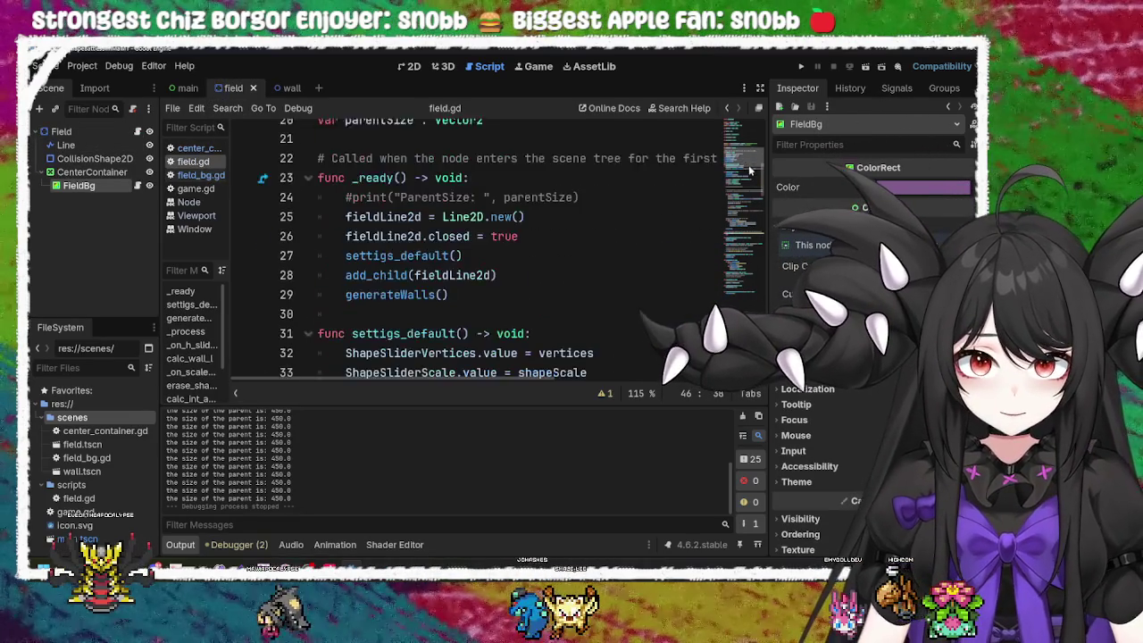
pyautogui.doubleClick(390, 288)
# Step: Scroll through field.gd to inspect the calc_wall_l call and the wall-building code
pyautogui.scroll(4, 370, 290)
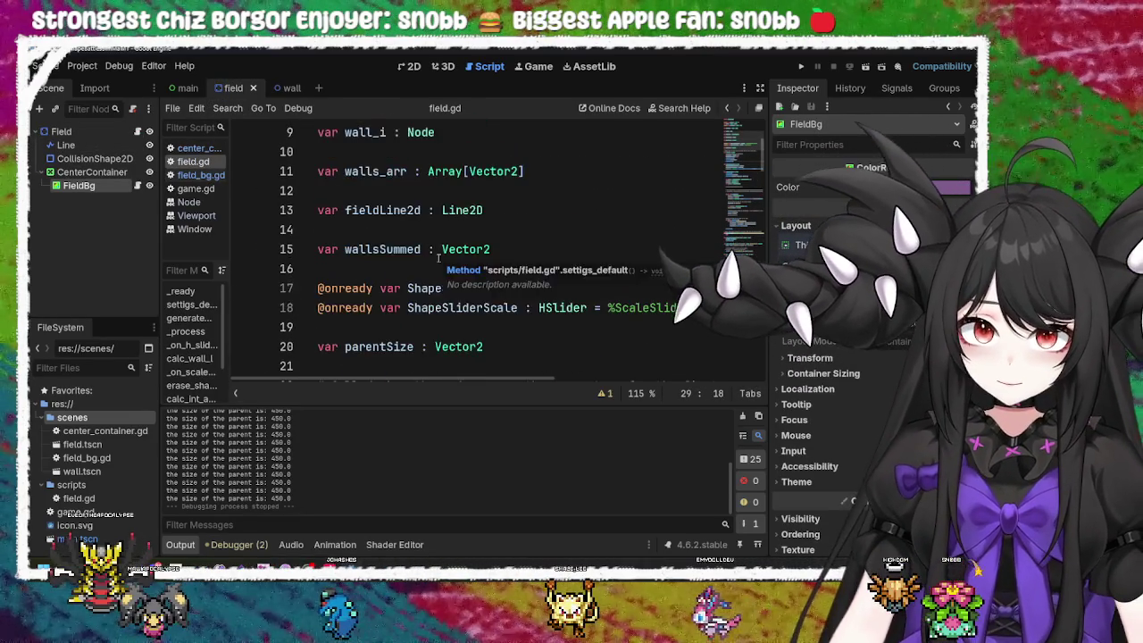
pyautogui.scroll(-7, 439, 255)
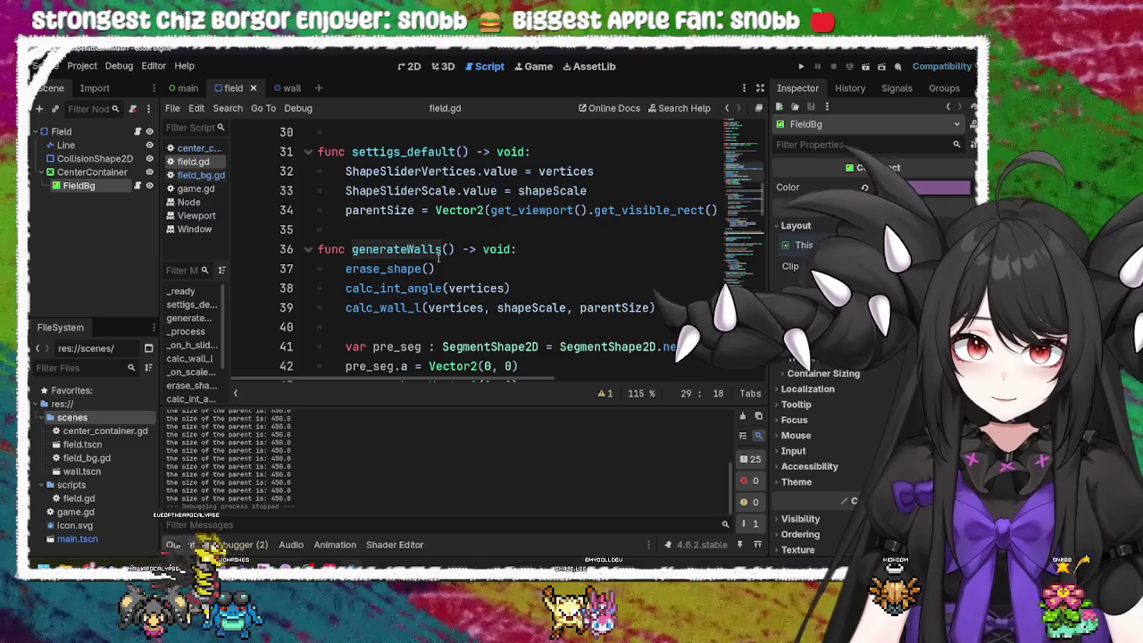
pyautogui.scroll(-1, 419, 253)
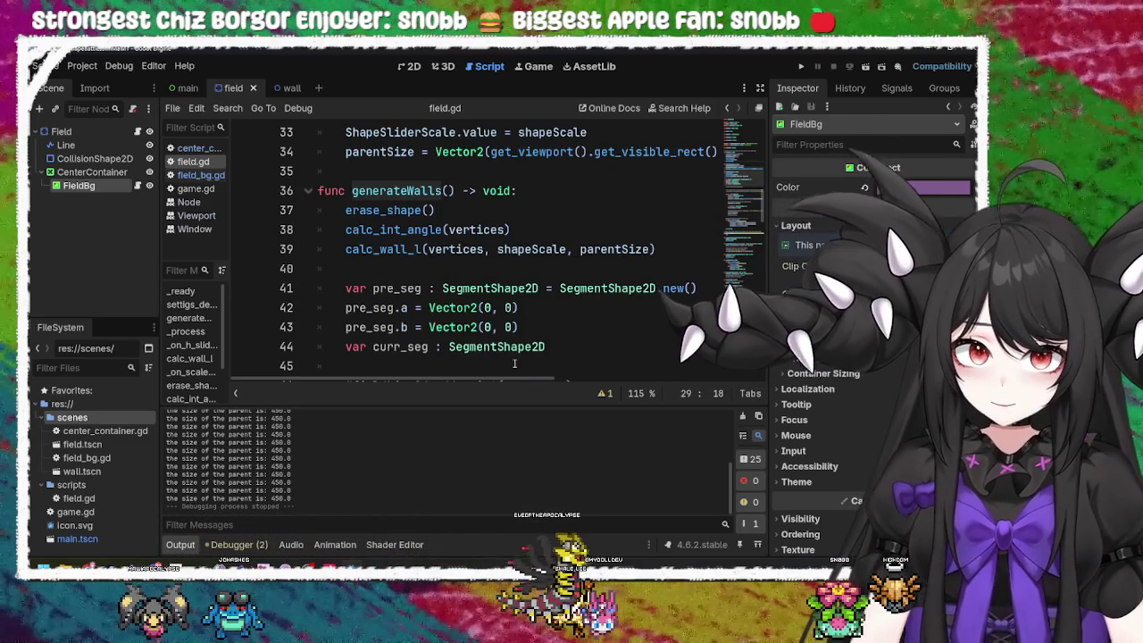
pyautogui.doubleClick(368, 249)
pyautogui.scroll(6, 491, 254)
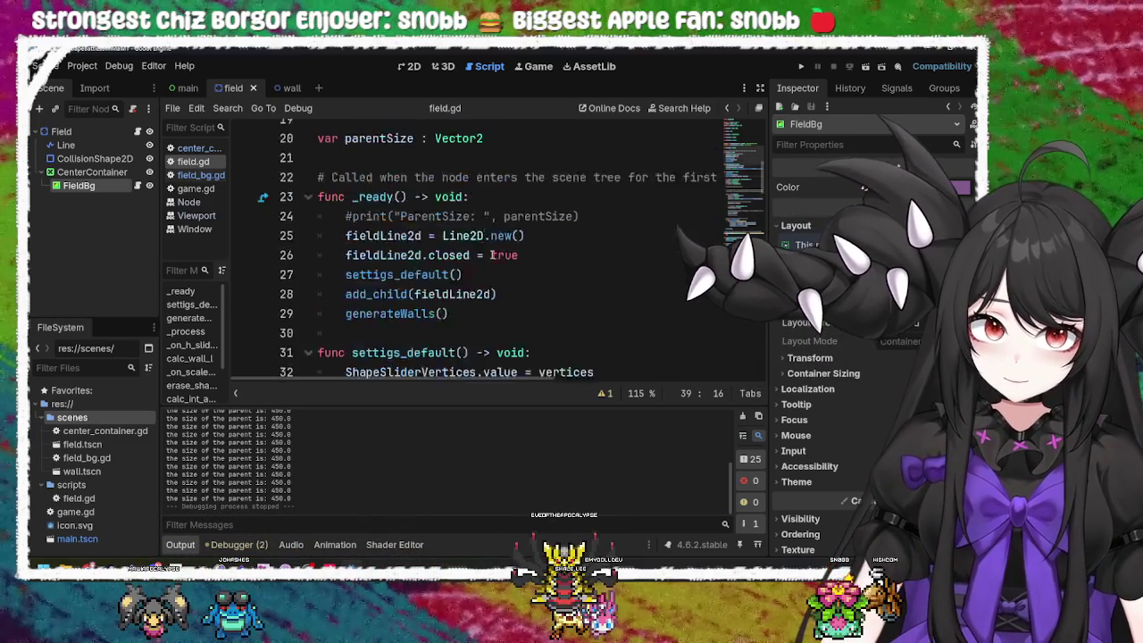
pyautogui.scroll(-10, 491, 254)
pyautogui.scroll(-9, 491, 254)
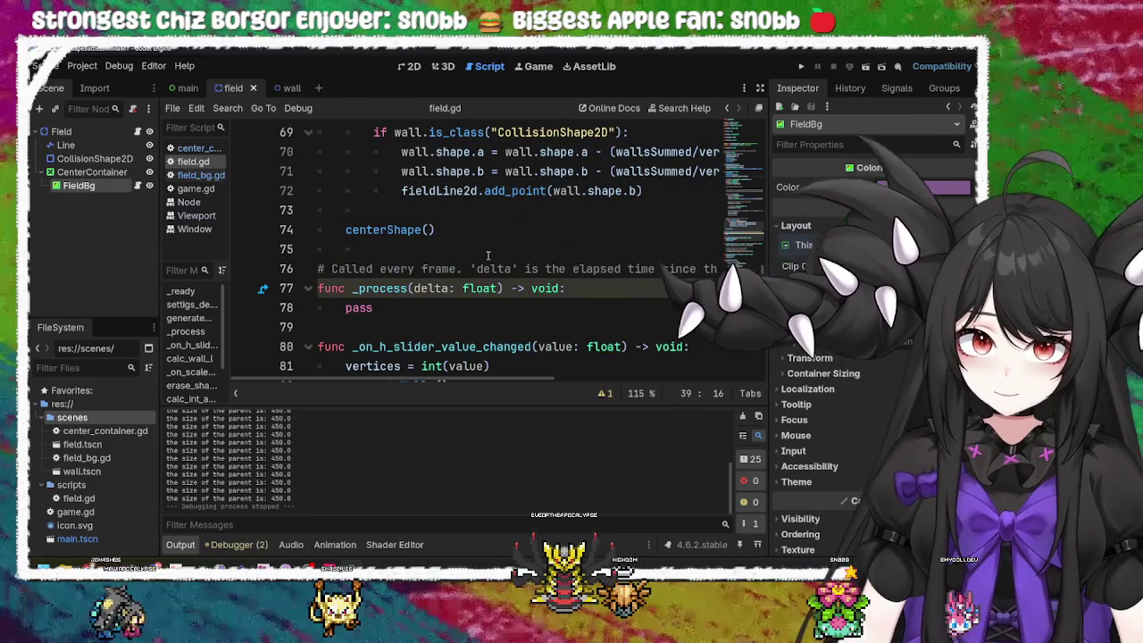
pyautogui.scroll(-5, 486, 256)
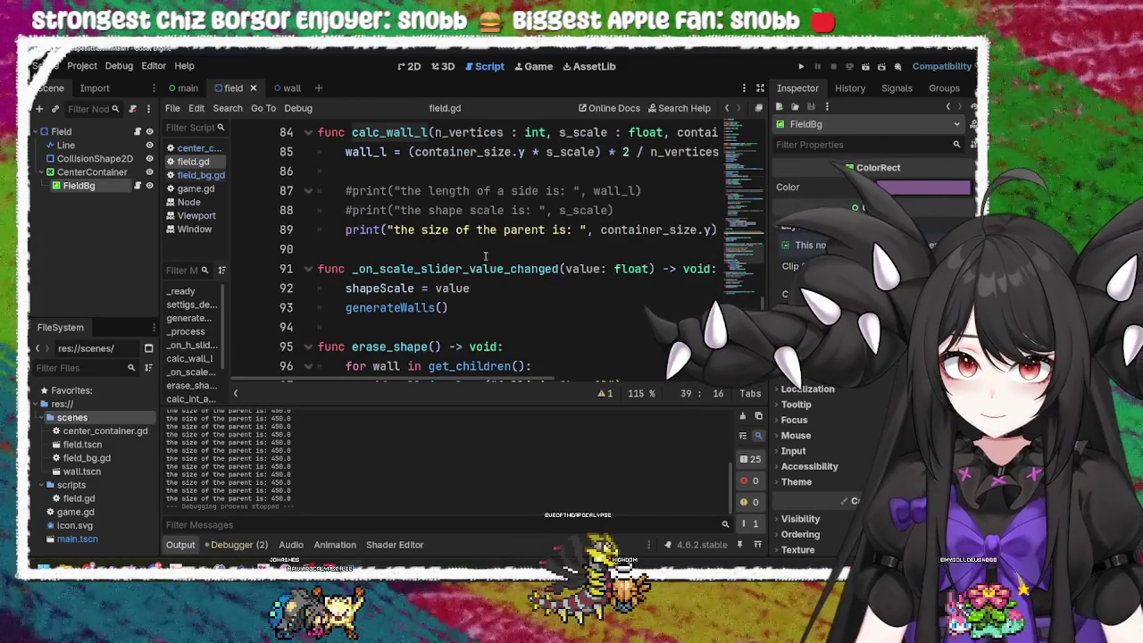
pyautogui.scroll(-4, 486, 256)
pyautogui.scroll(-3, 485, 256)
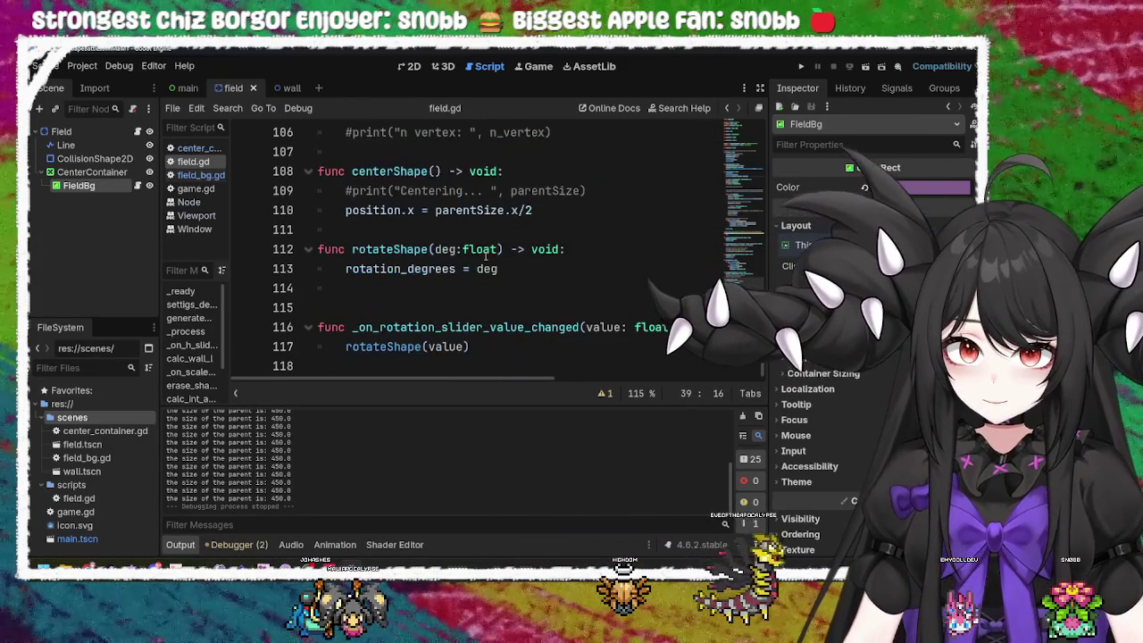
pyautogui.scroll(12, 486, 256)
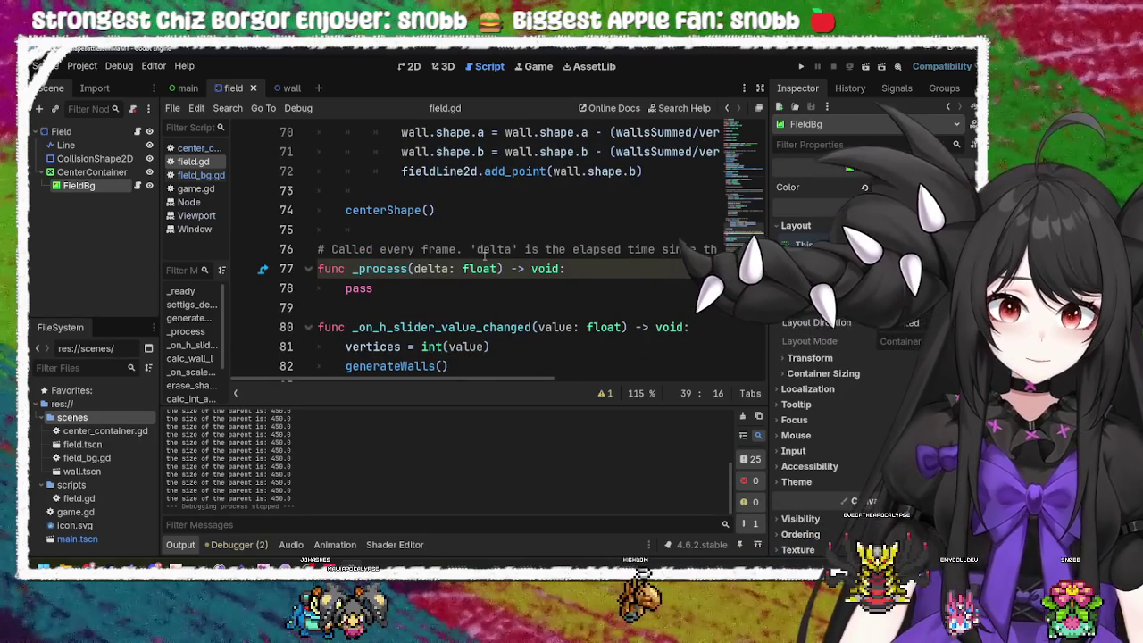
pyautogui.scroll(20, 484, 256)
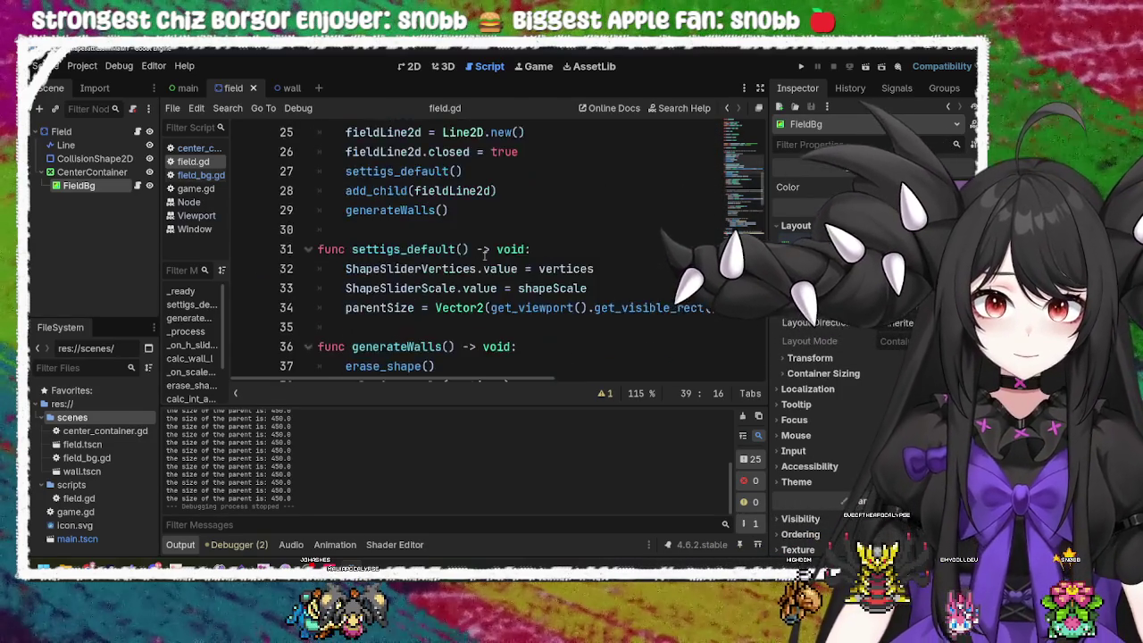
pyautogui.scroll(-10, 484, 257)
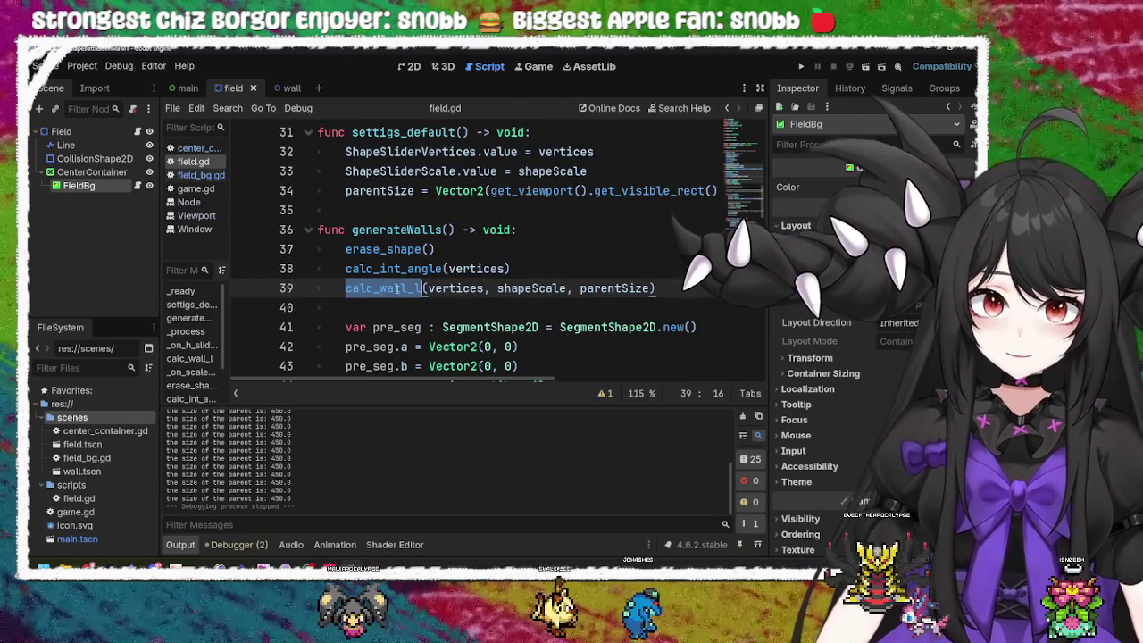
# Step: Find the calc_wall_l definition and examine the terms of its wall length formula
pyautogui.hotkey('ctrl', 'f')
pyautogui.press('Return')
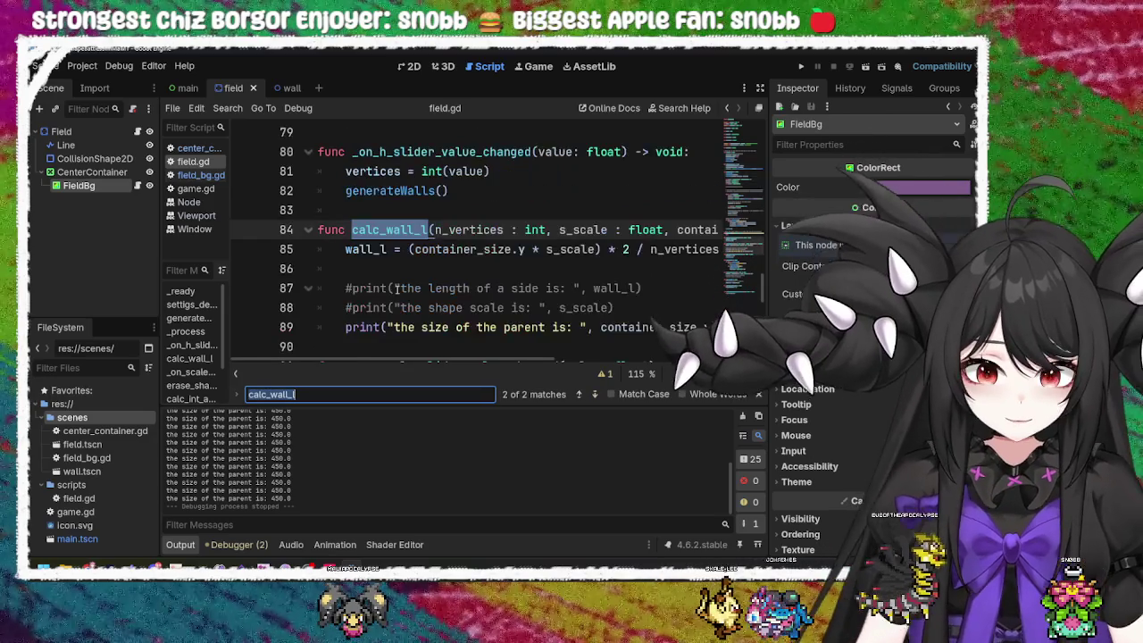
pyautogui.click(440, 249)
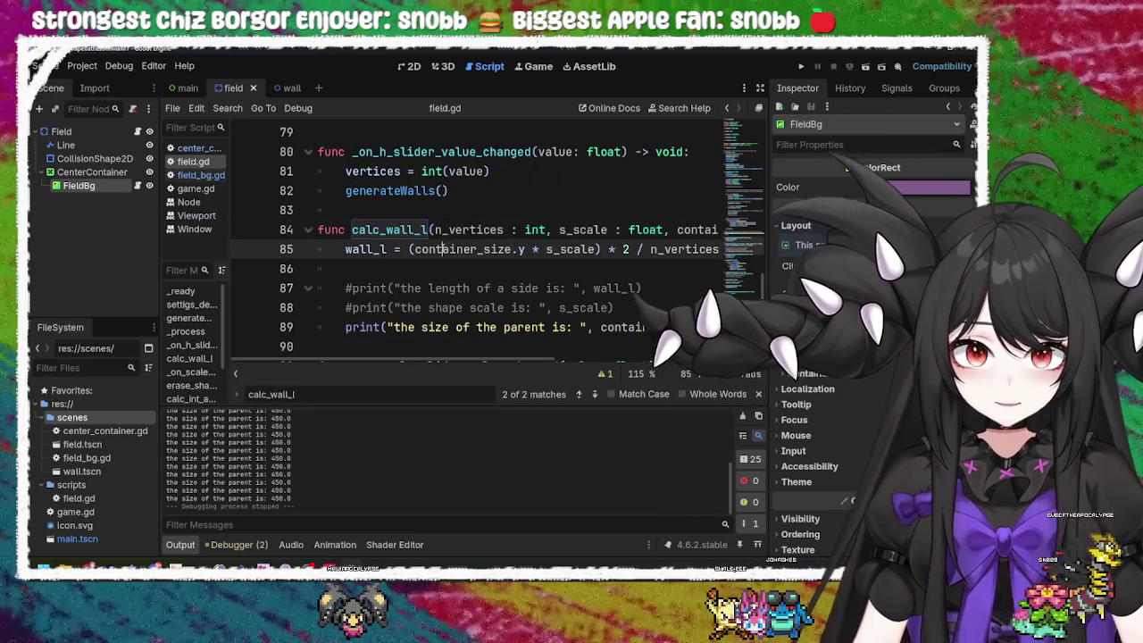
pyautogui.hscroll(3, 421, 364)
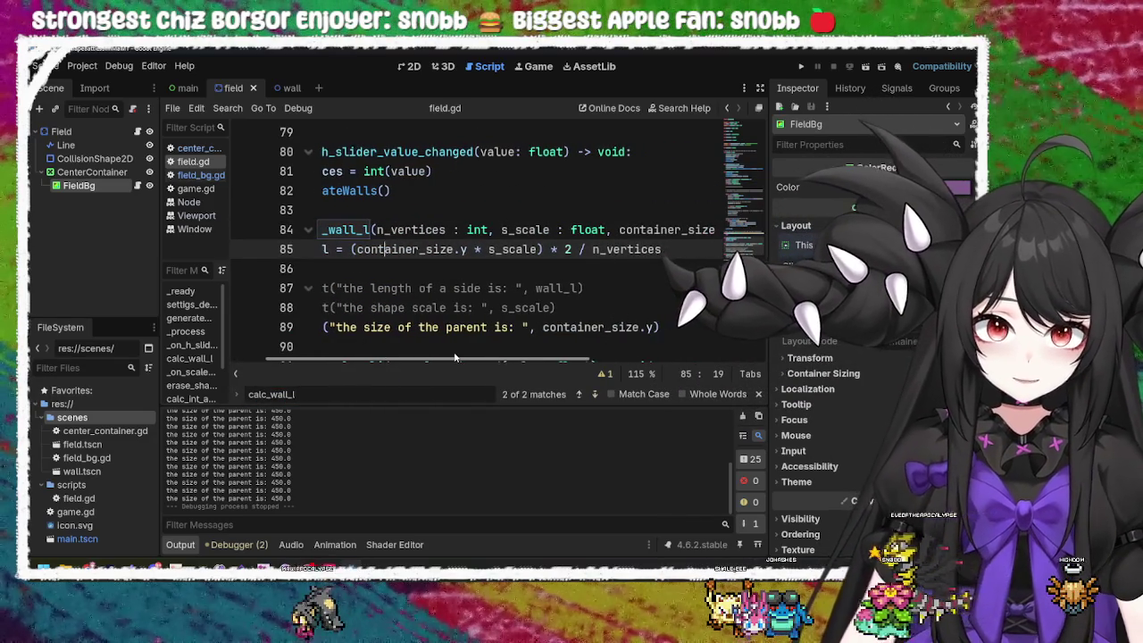
pyautogui.doubleClick(397, 249)
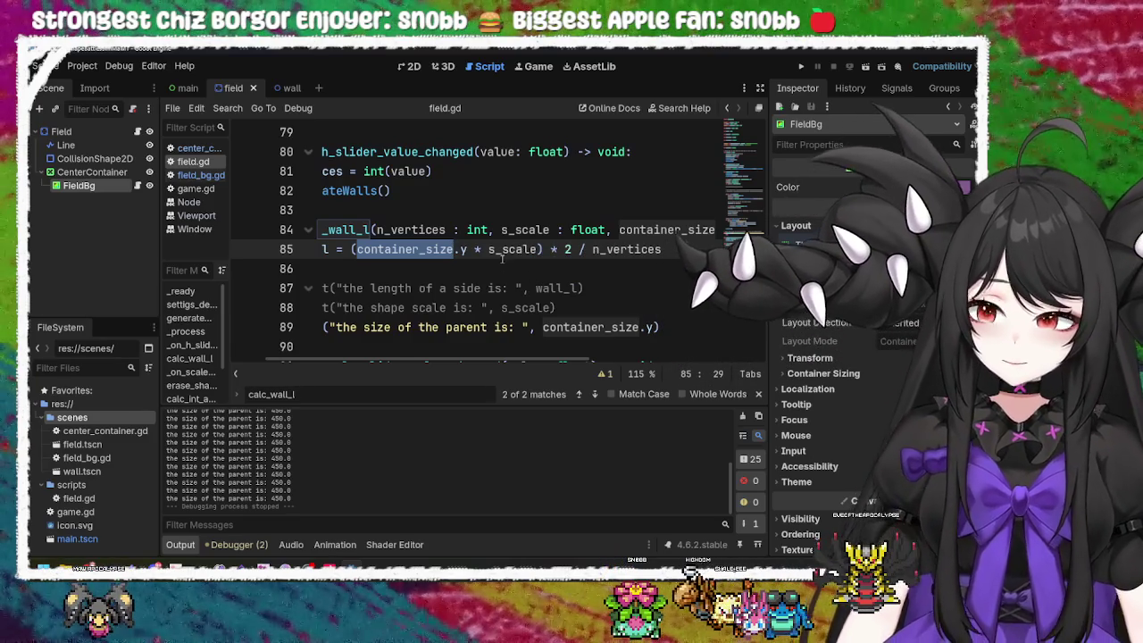
pyautogui.doubleClick(506, 250)
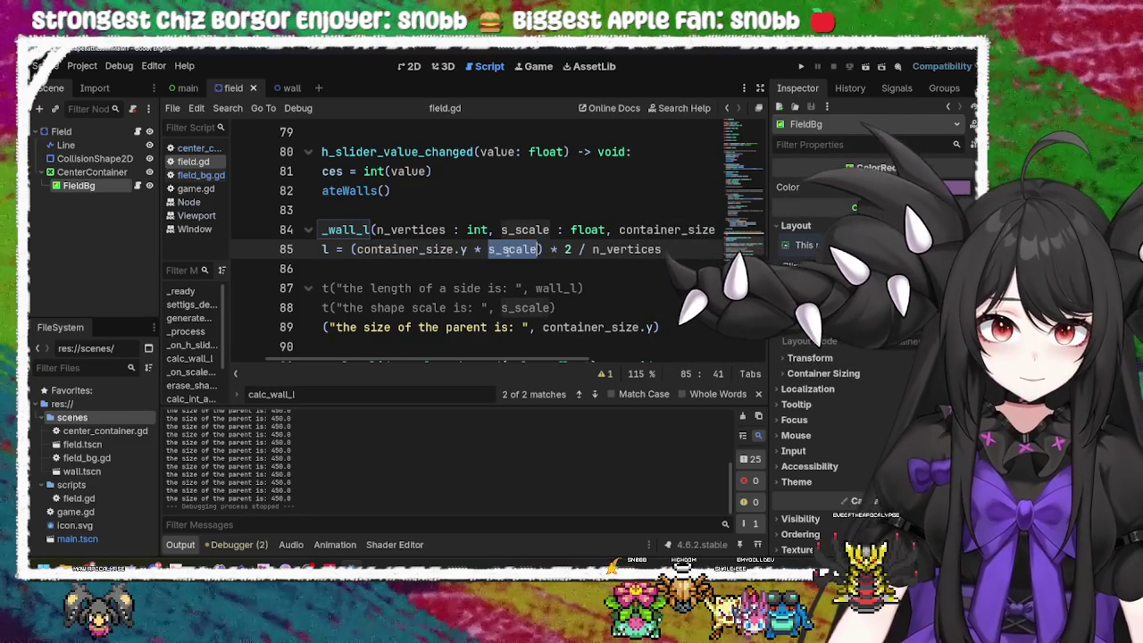
pyautogui.doubleClick(568, 250)
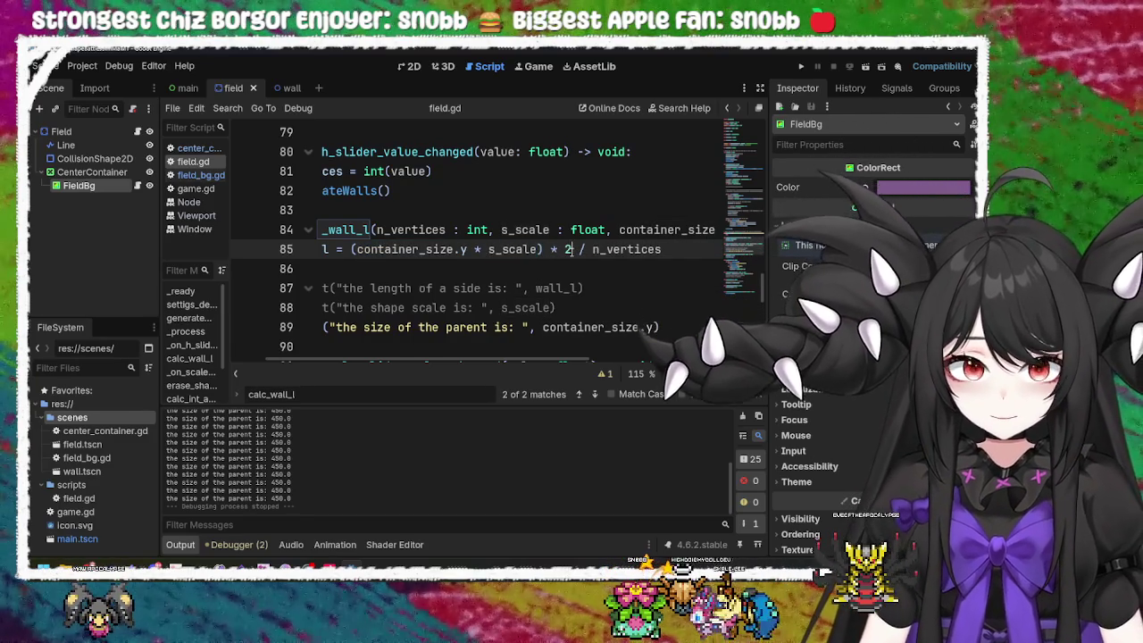
pyautogui.doubleClick(619, 250)
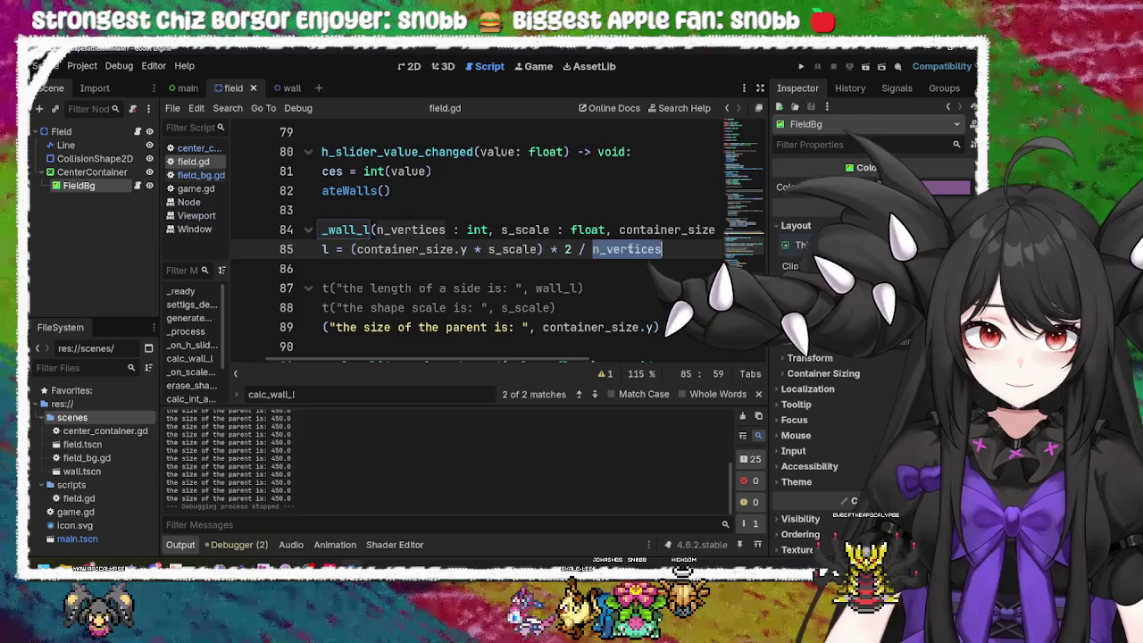
pyautogui.moveTo(505, 363)
pyautogui.mouseDown()
pyautogui.moveTo(470, 355)
pyautogui.moveTo(609, 333)
pyautogui.moveTo(470, 348)
pyautogui.mouseUp()
pyautogui.click(464, 249)
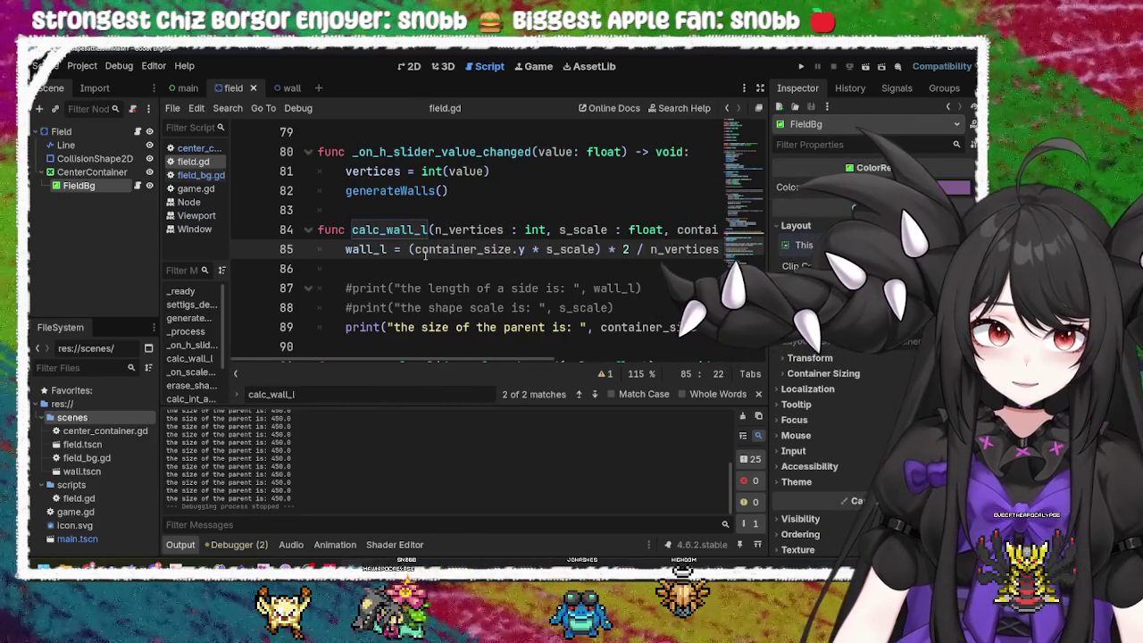
# Step: Change container_size.y to container_size.x in the wall length formula on line 85
pyautogui.moveTo(462, 250)
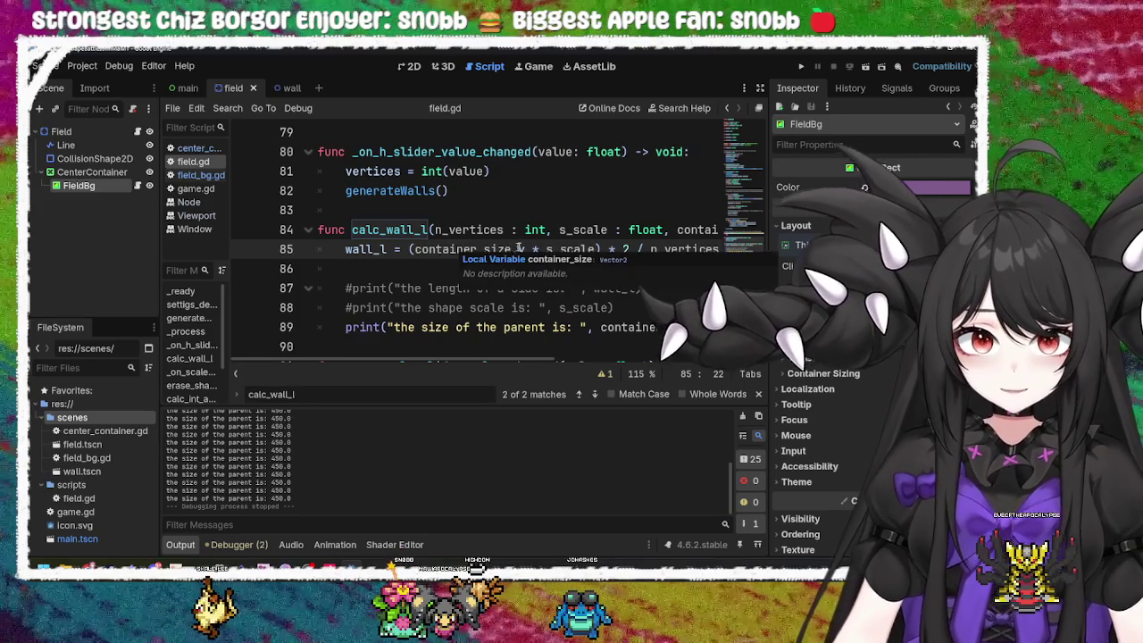
pyautogui.click(524, 249)
pyautogui.press('BackSpace')
pyautogui.write('x')
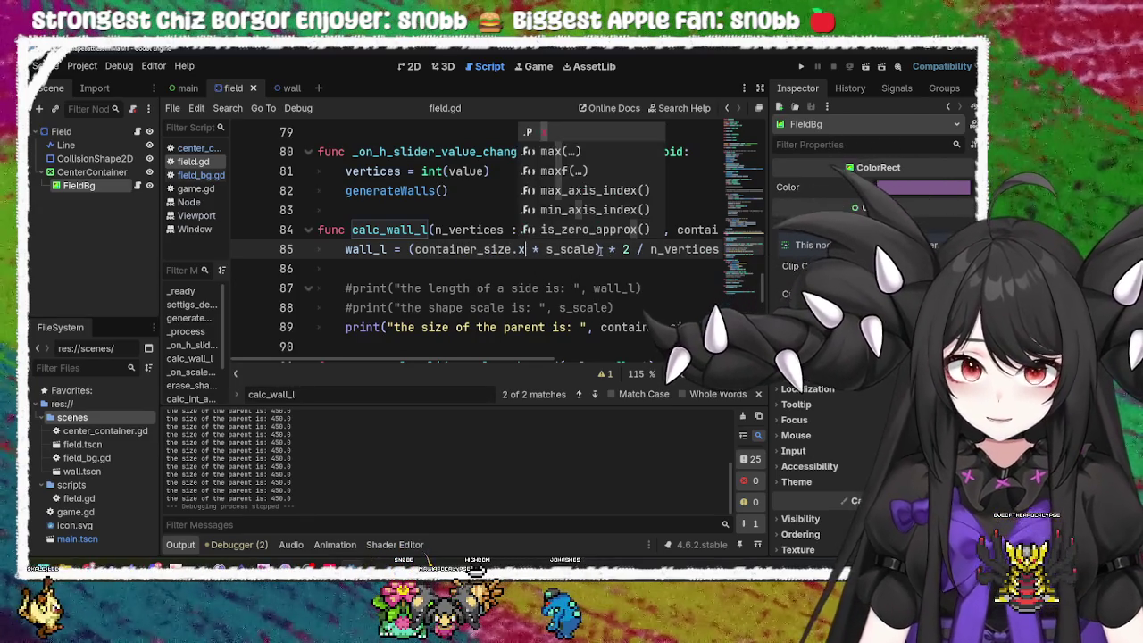
pyautogui.click(471, 249)
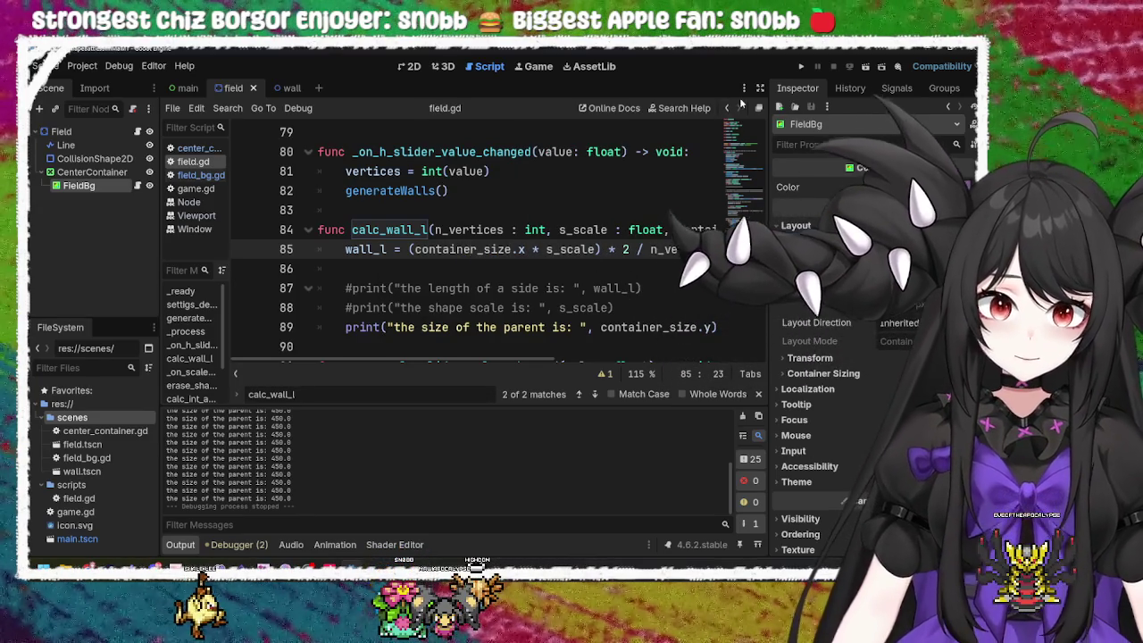
pyautogui.click(801, 66)
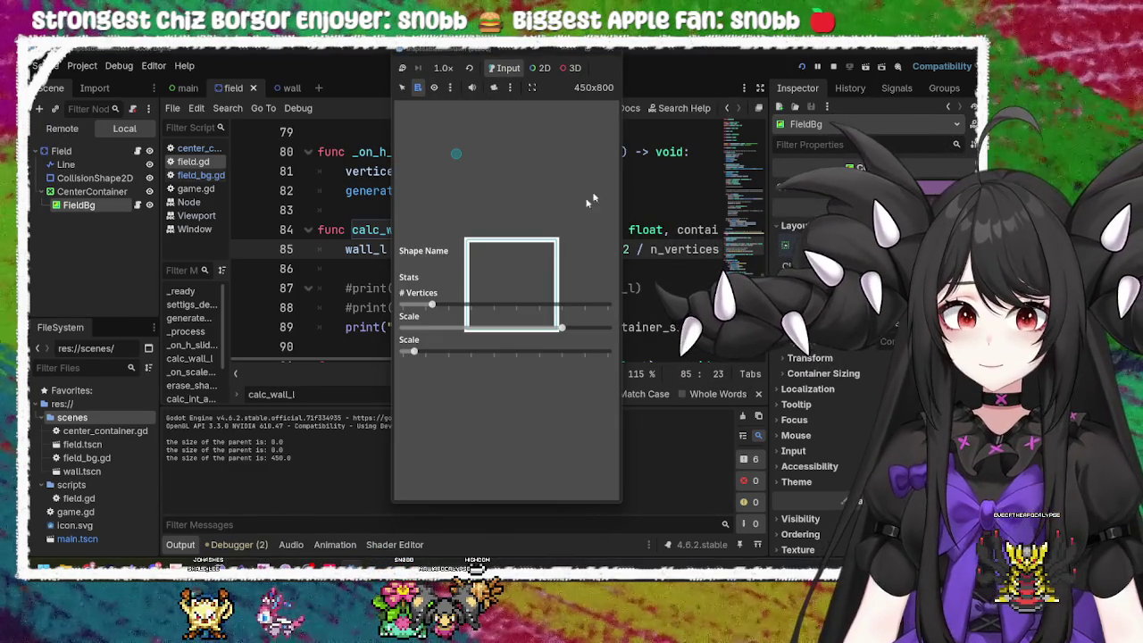
pyautogui.click(613, 52)
pyautogui.click(464, 249)
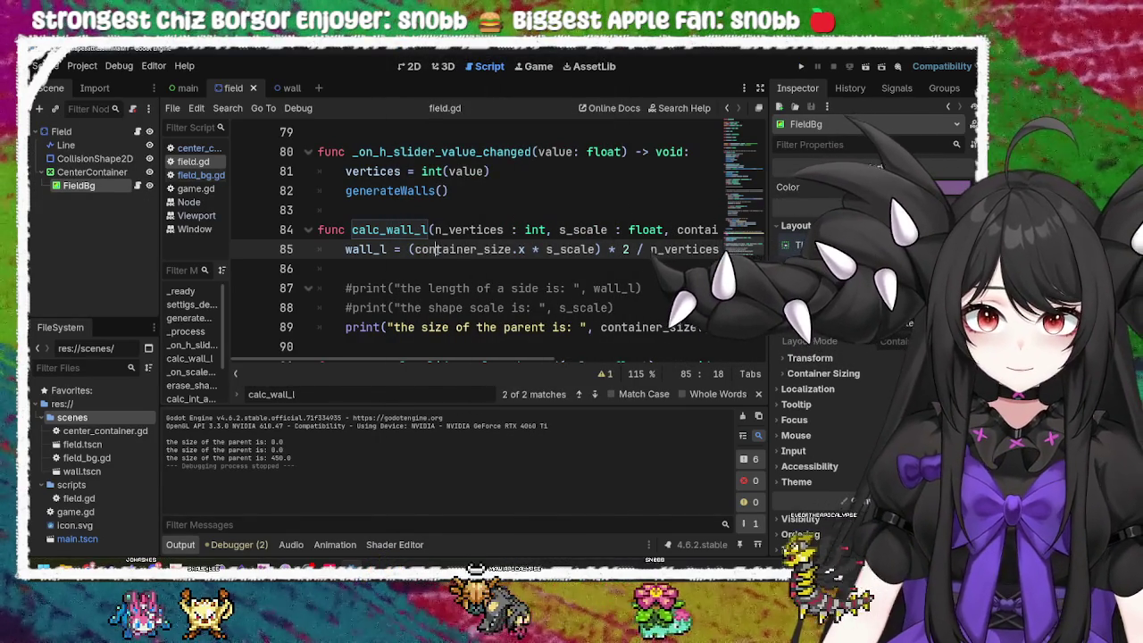
pyautogui.doubleClick(439, 249)
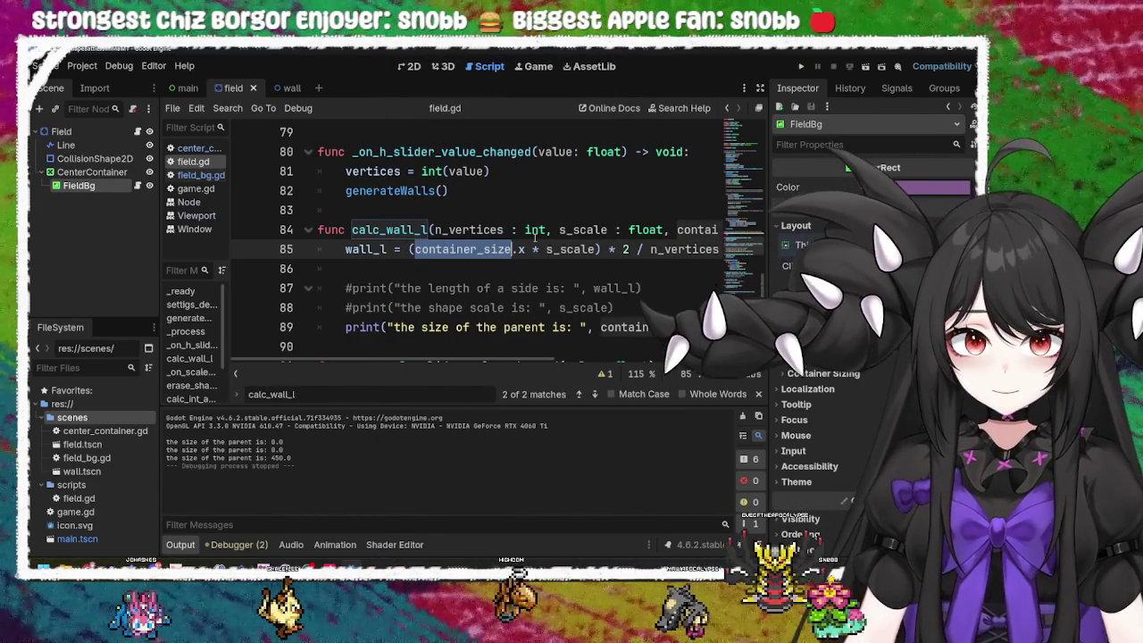
pyautogui.click(387, 229)
pyautogui.doubleClick(387, 229)
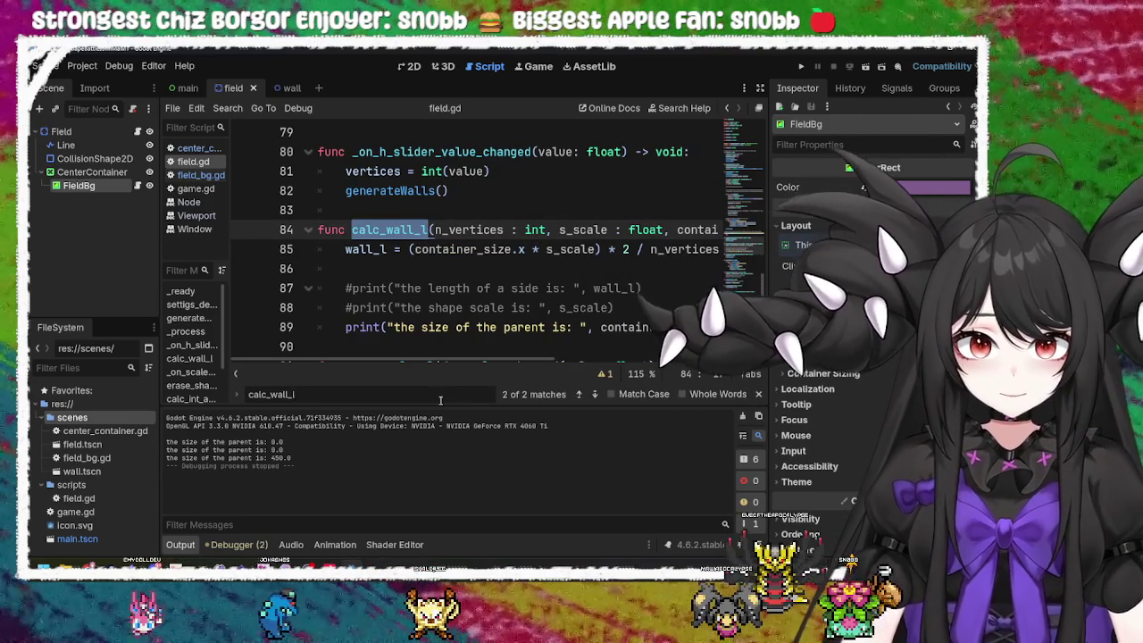
pyautogui.press('Return')
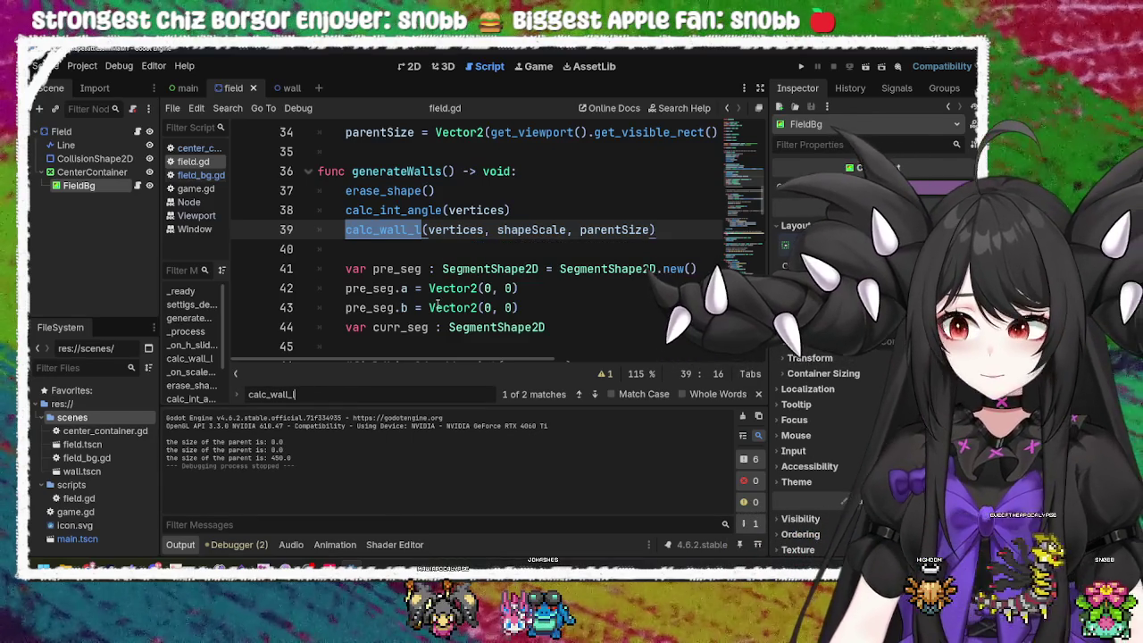
pyautogui.scroll(-6, 437, 303)
pyautogui.scroll(6, 437, 304)
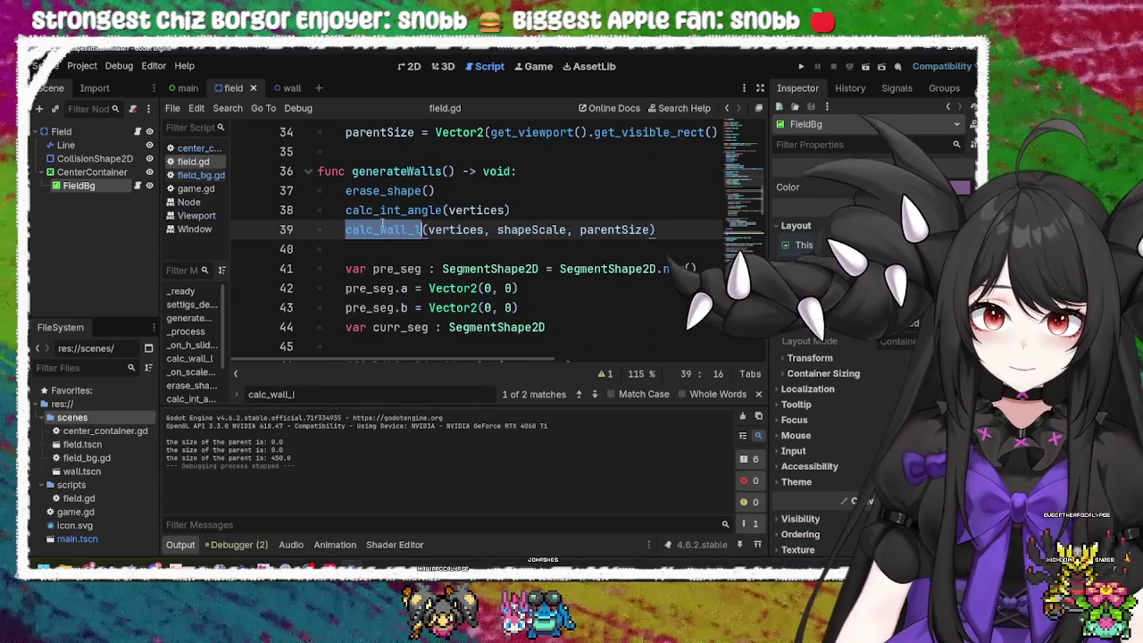
pyautogui.press('Return')
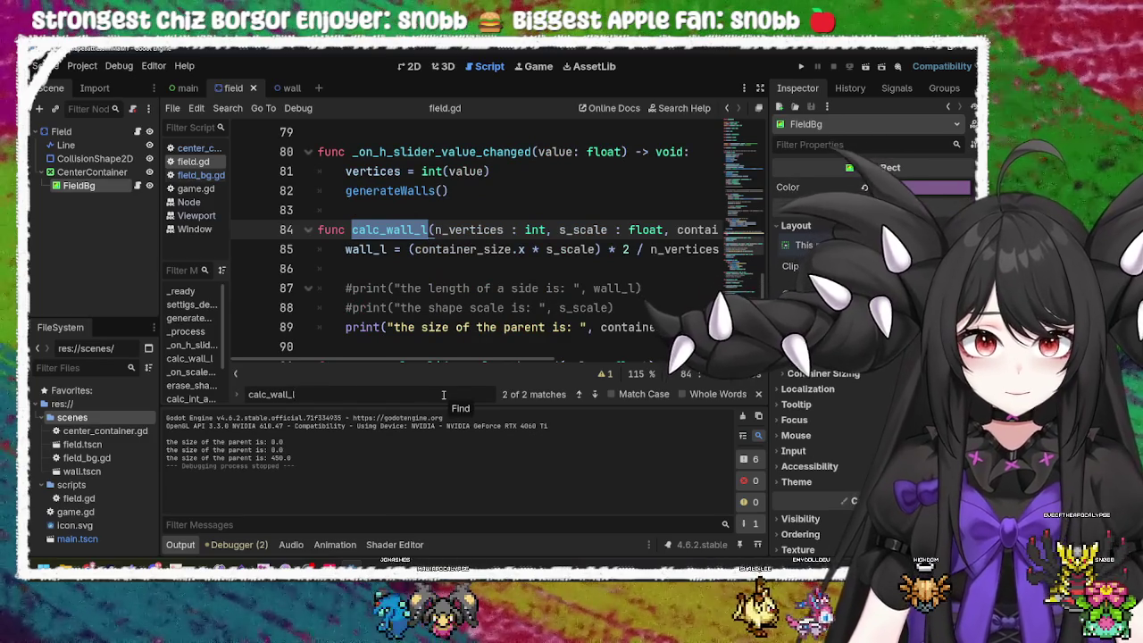
pyautogui.moveTo(438, 359)
pyautogui.mouseDown()
pyautogui.moveTo(600, 357)
pyautogui.moveTo(514, 357)
pyautogui.moveTo(427, 252)
pyautogui.mouseUp()
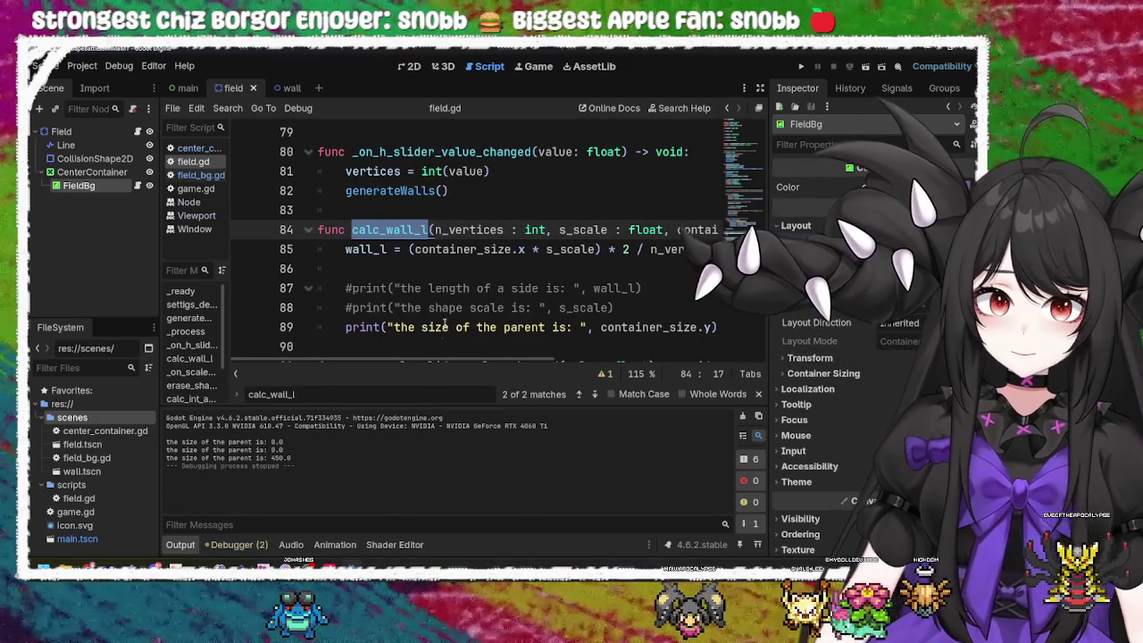
pyautogui.press('Return')
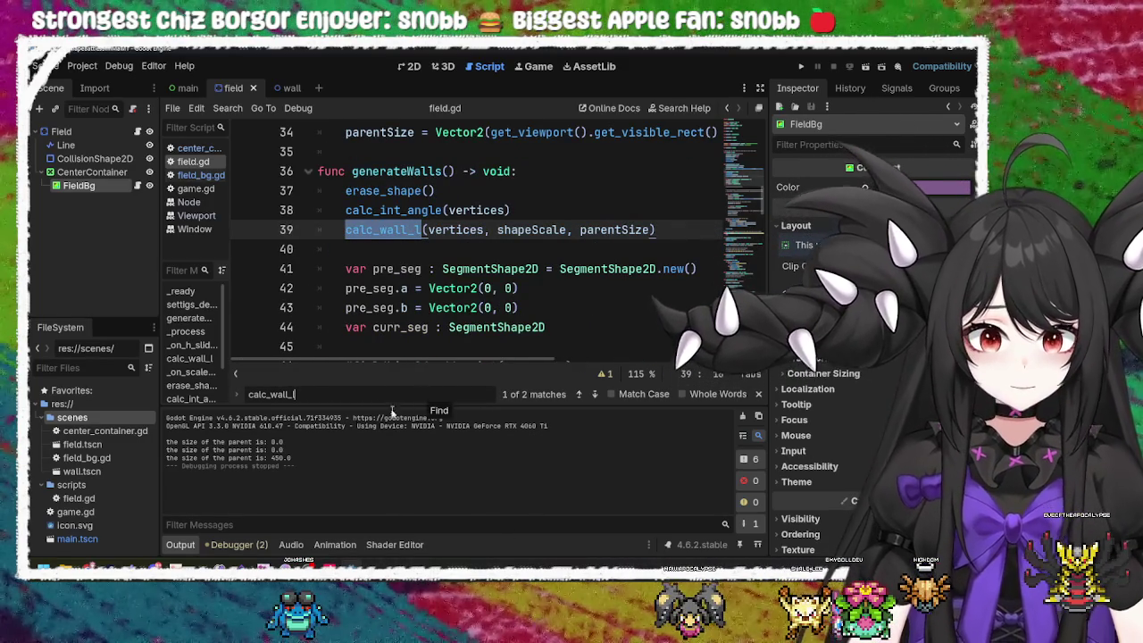
pyautogui.click(616, 230)
pyautogui.doubleClick(614, 230)
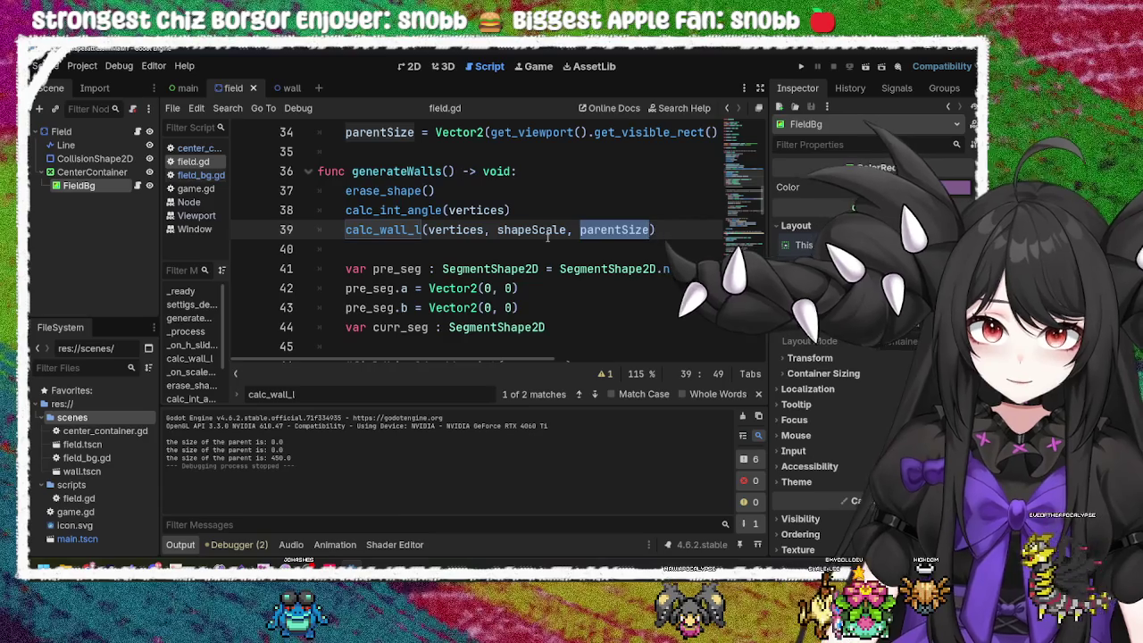
# Step: Run the project, turn the field square into a diamond and shrink it, then close the game
pyautogui.scroll(3, 480, 298)
pyautogui.click(543, 307)
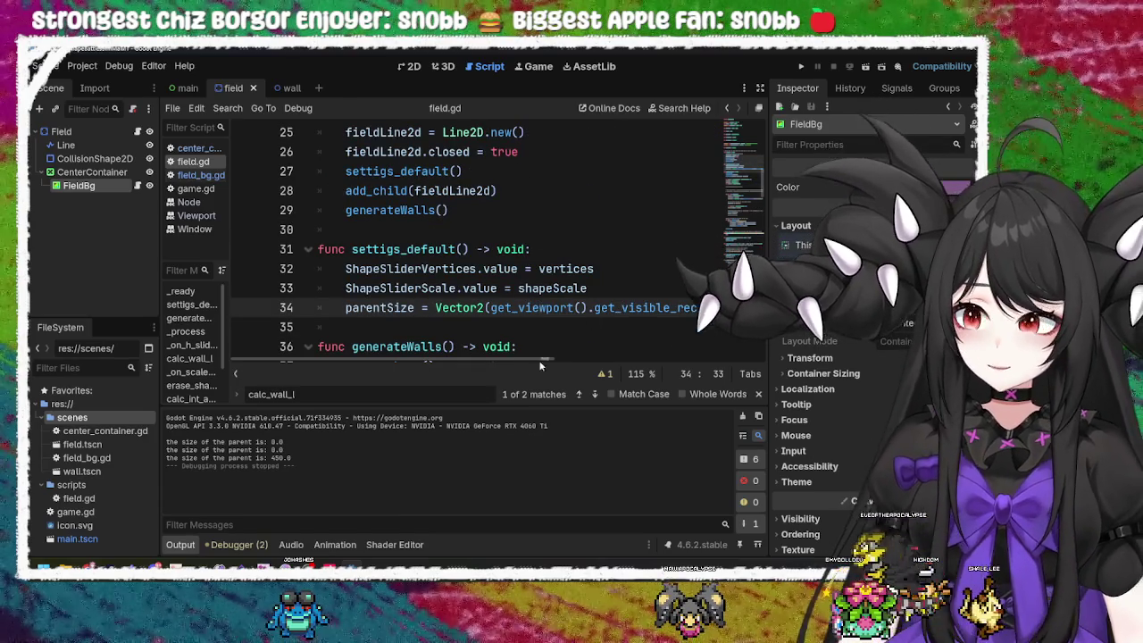
pyautogui.moveTo(486, 362)
pyautogui.mouseDown()
pyautogui.moveTo(688, 362)
pyautogui.moveTo(411, 380)
pyautogui.mouseUp()
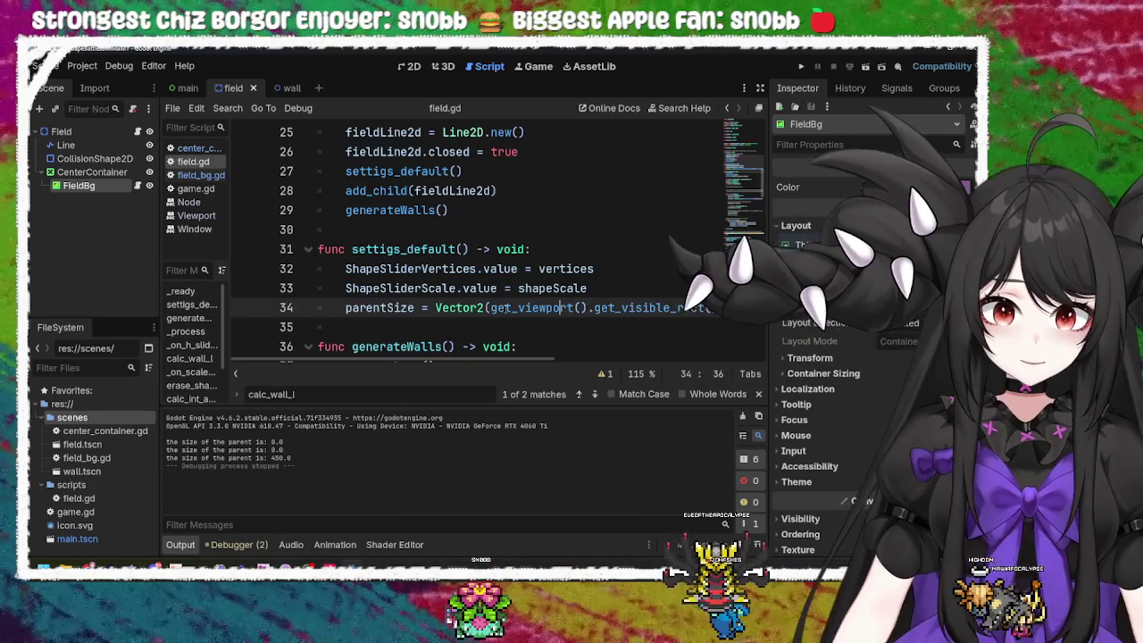
pyautogui.click(800, 69)
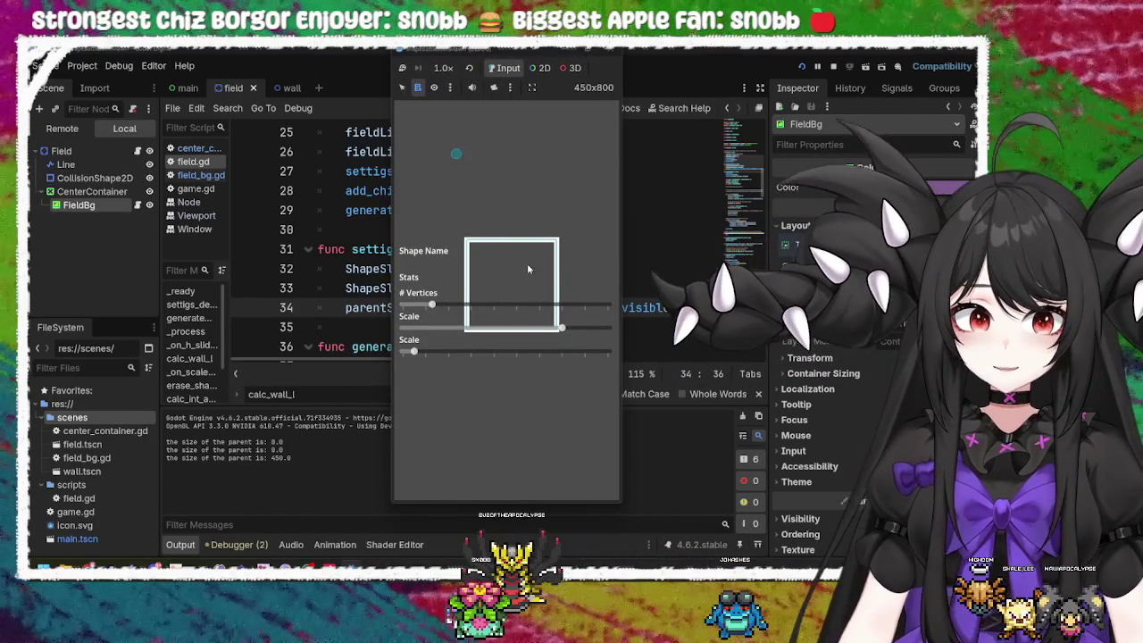
pyautogui.moveTo(625, 357)
pyautogui.mouseDown()
pyautogui.moveTo(466, 355)
pyautogui.moveTo(607, 329)
pyautogui.mouseUp()
pyautogui.click(466, 329)
pyautogui.click(610, 50)
pyautogui.click(188, 88)
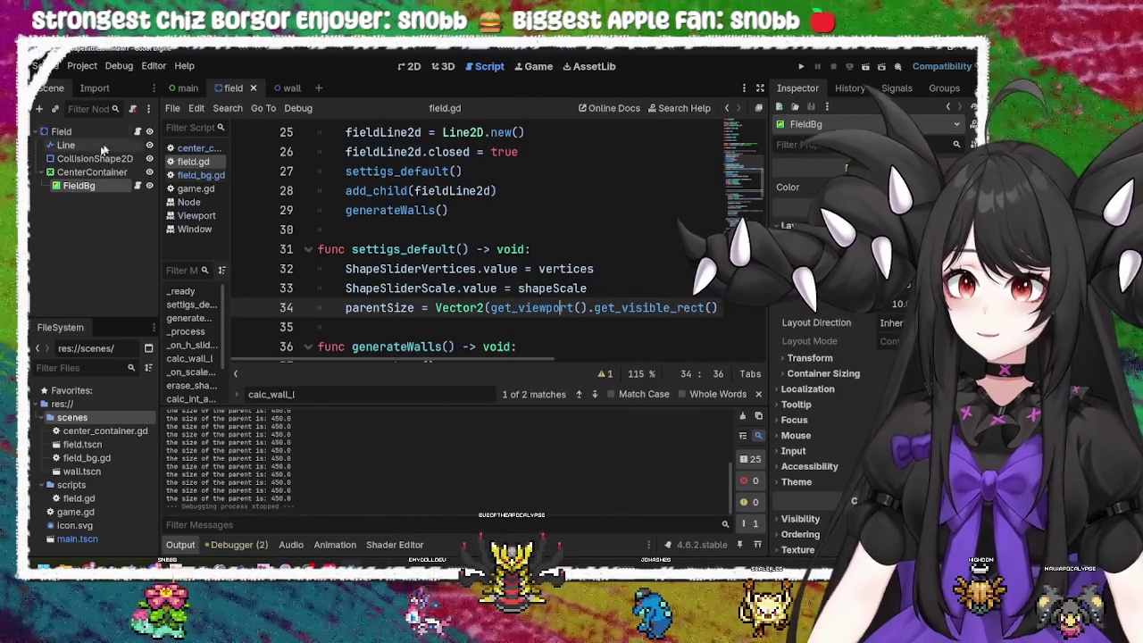
# Step: Expand OptionsMenu in the Scene dock and select the third row's Rotation node
pyautogui.click(89, 239)
pyautogui.click(96, 226)
pyautogui.click(92, 202)
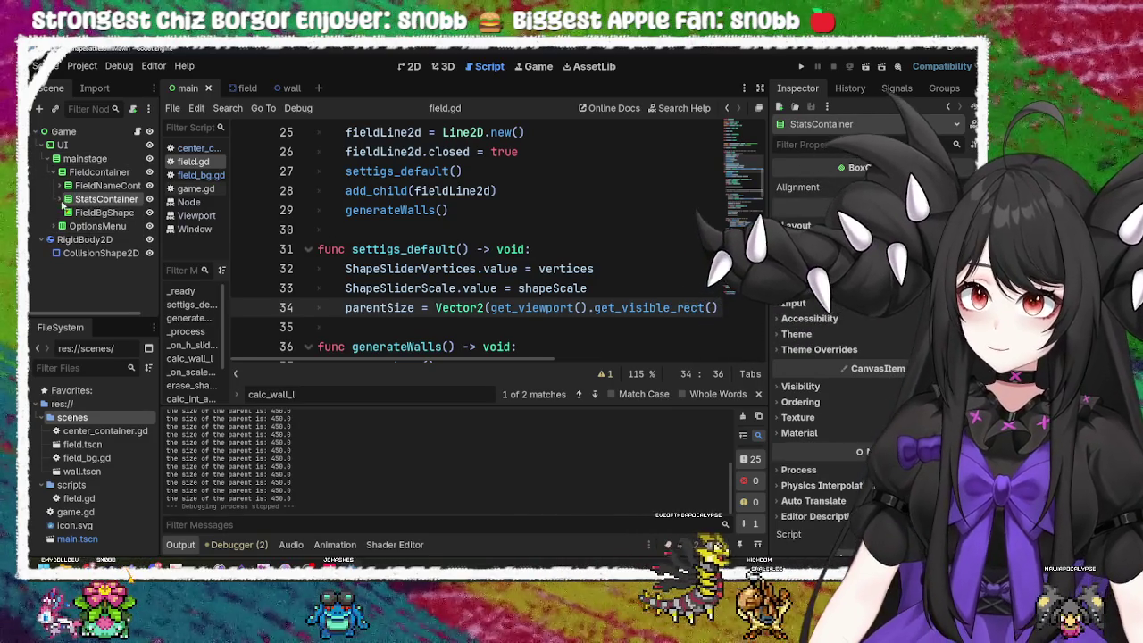
pyautogui.click(67, 199)
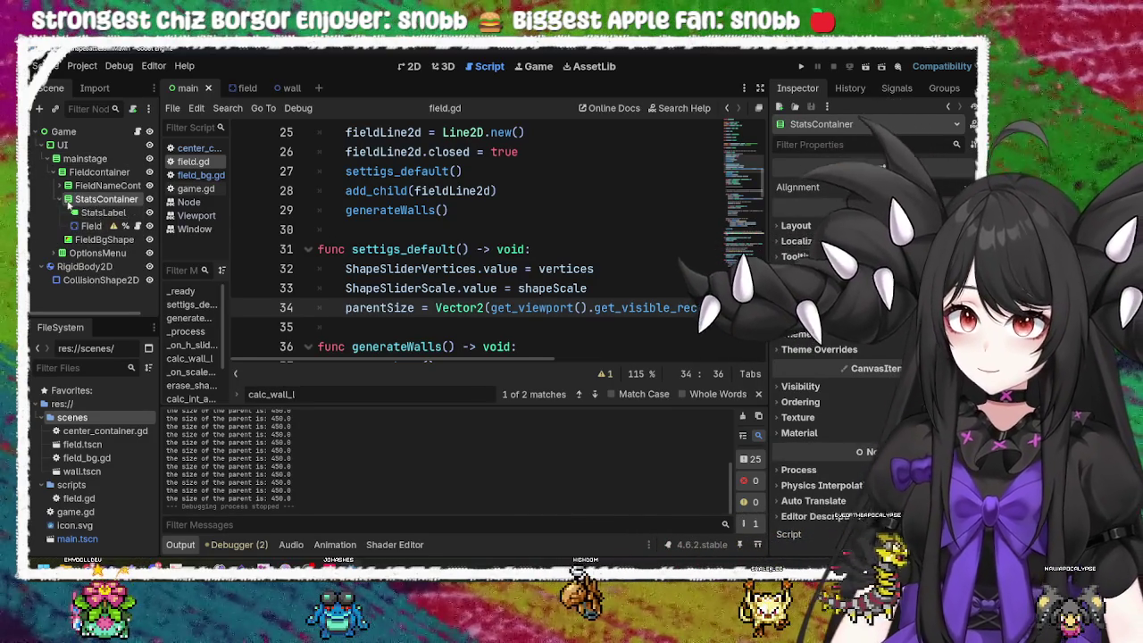
pyautogui.click(67, 199)
pyautogui.click(60, 227)
pyautogui.scroll(-2, 109, 288)
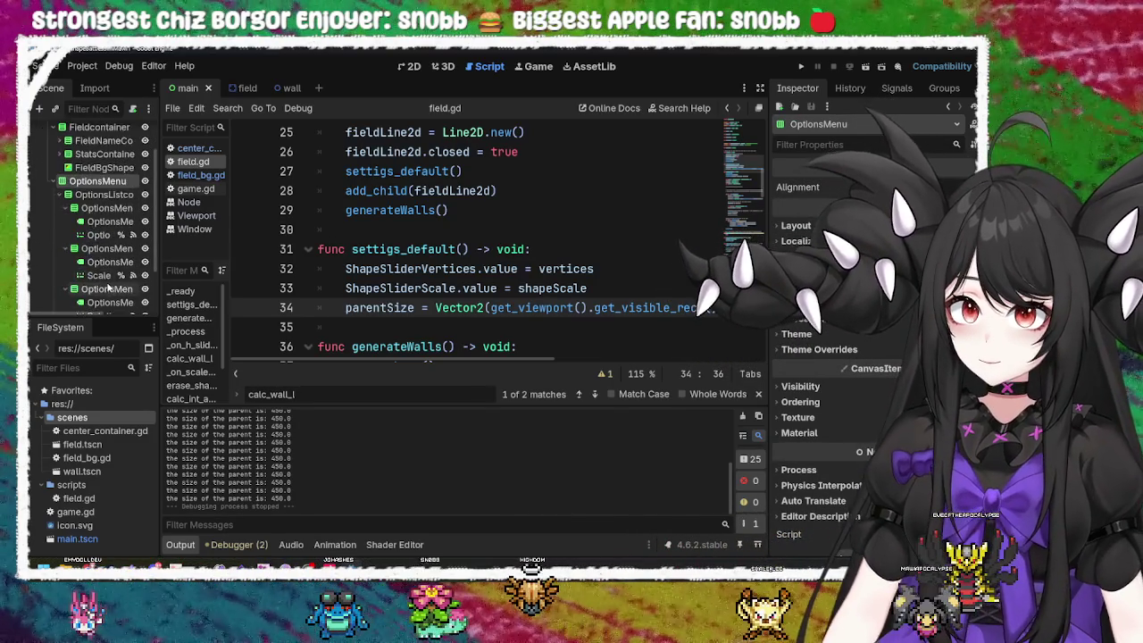
pyautogui.click(103, 265)
pyautogui.scroll(-1, 104, 272)
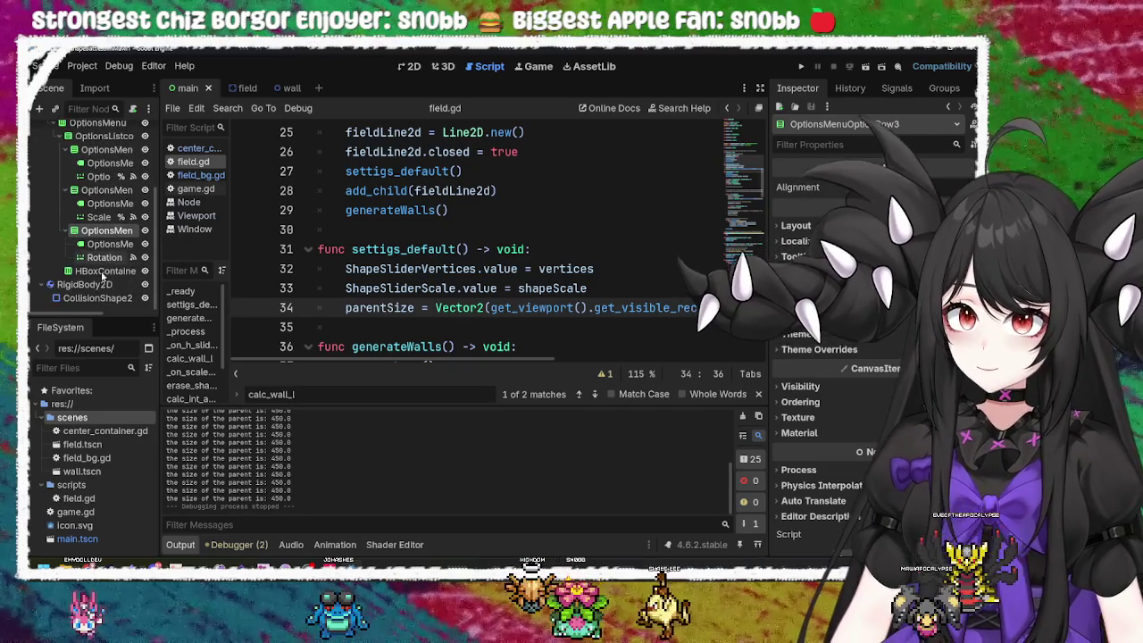
pyautogui.click(101, 258)
pyautogui.rightClick(101, 259)
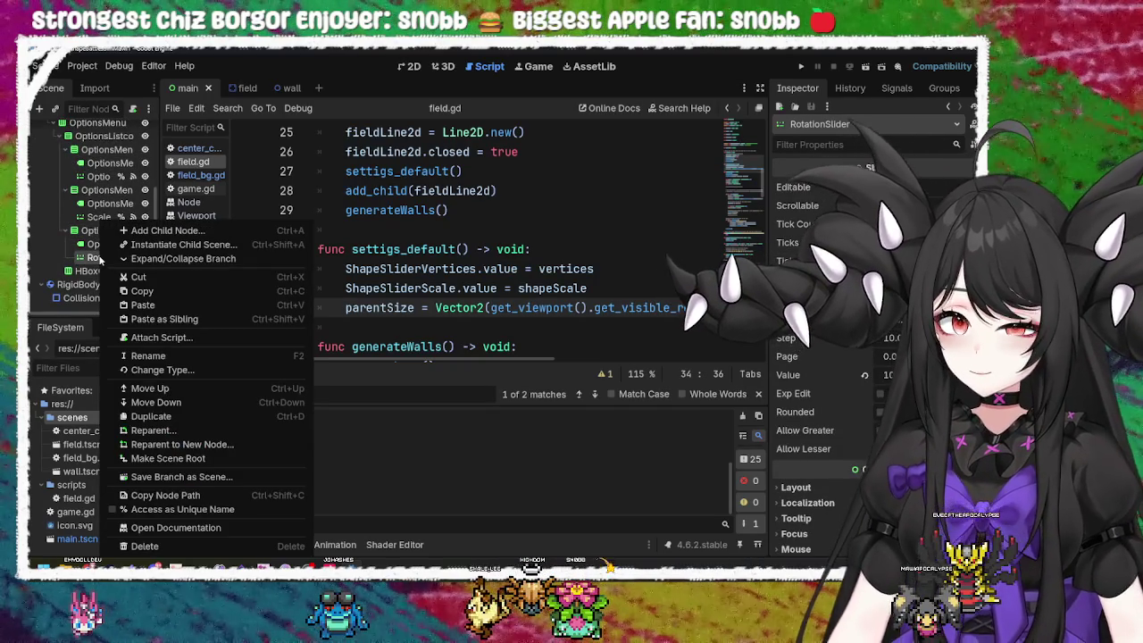
pyautogui.click(138, 356)
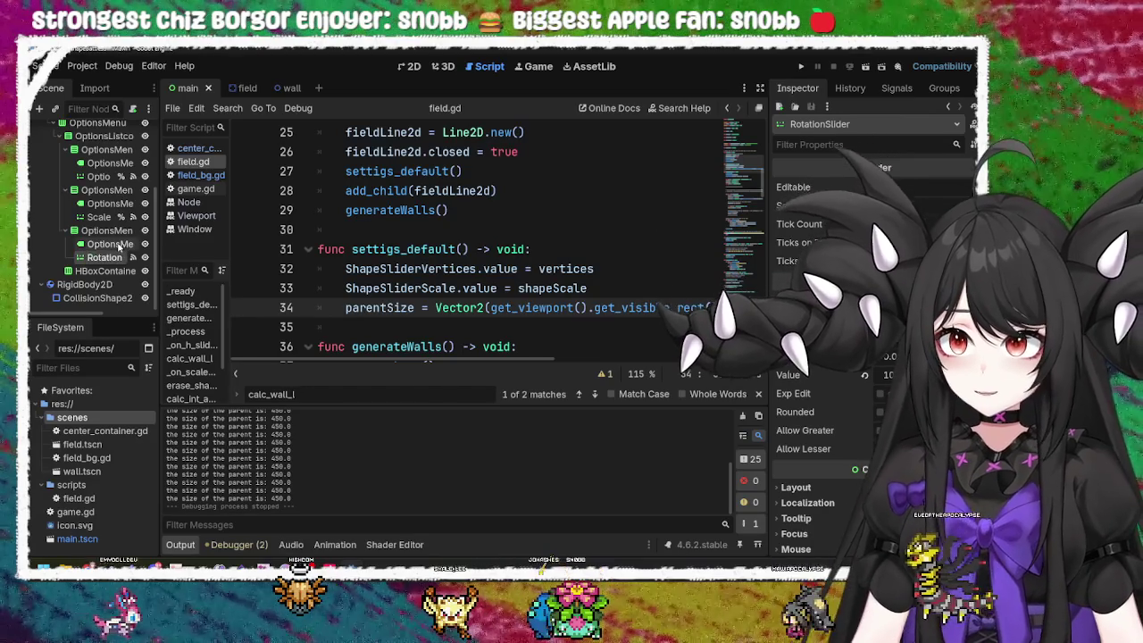
# Step: Change the third row's label text from Scale to Rotation
pyautogui.click(119, 245)
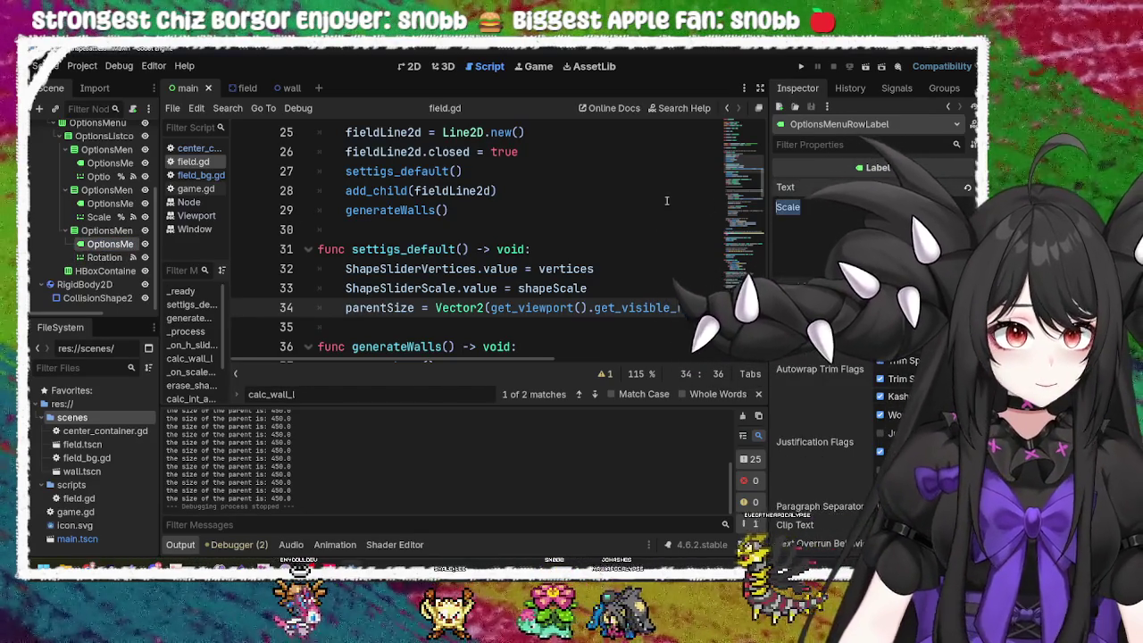
pyautogui.write('Rotation')
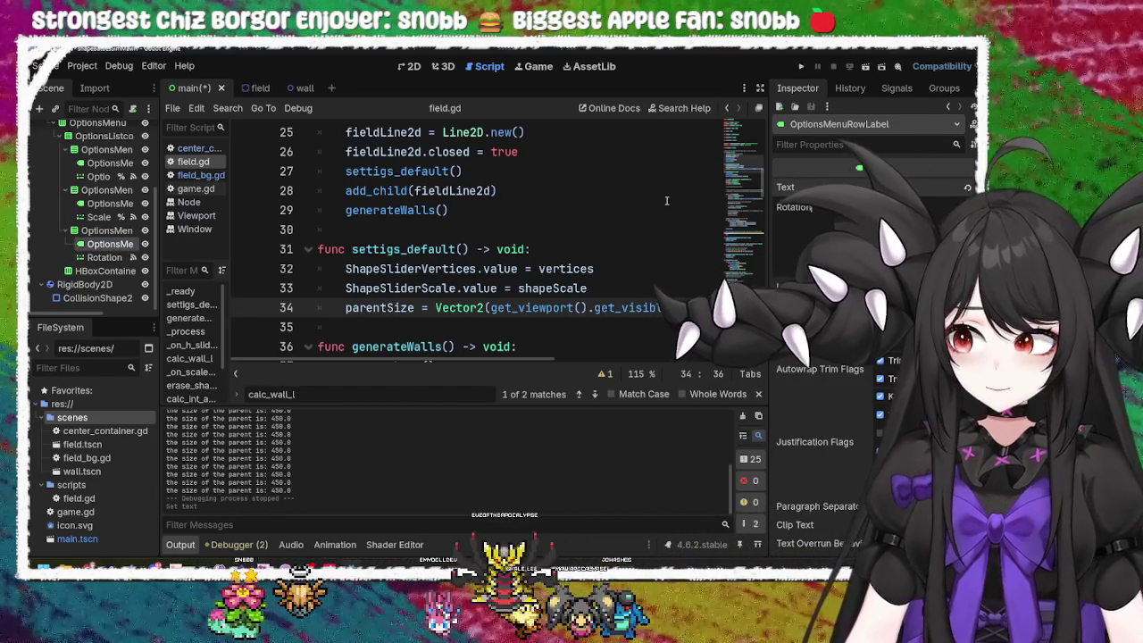
pyautogui.press('Return')
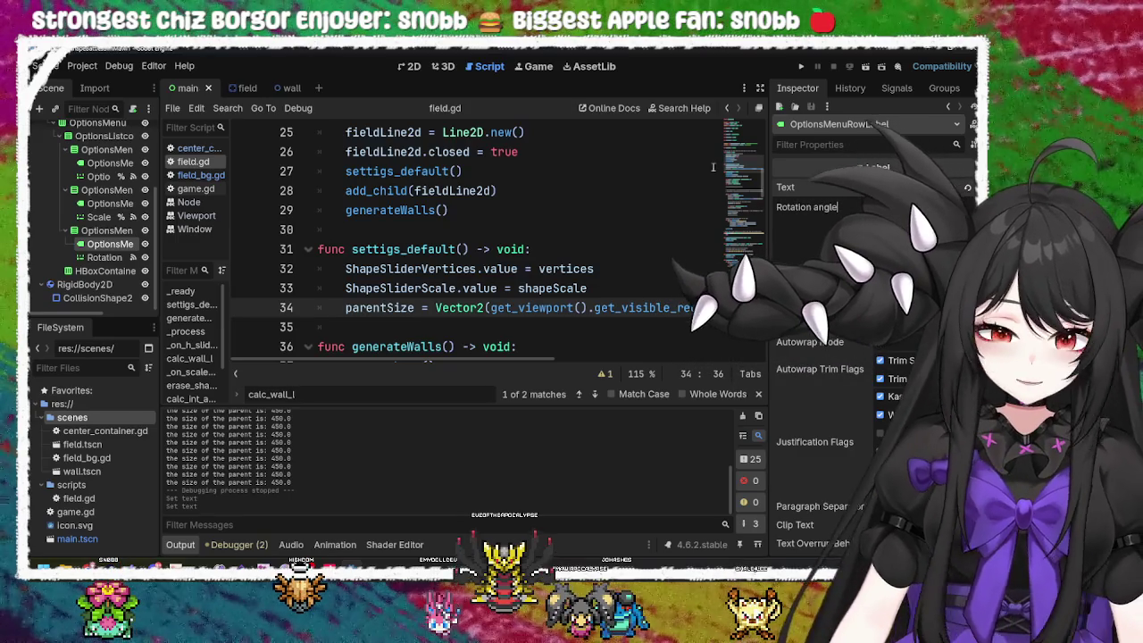
pyautogui.press('BackSpace')
pyautogui.press('BackSpace')
pyautogui.press('BackSpace')
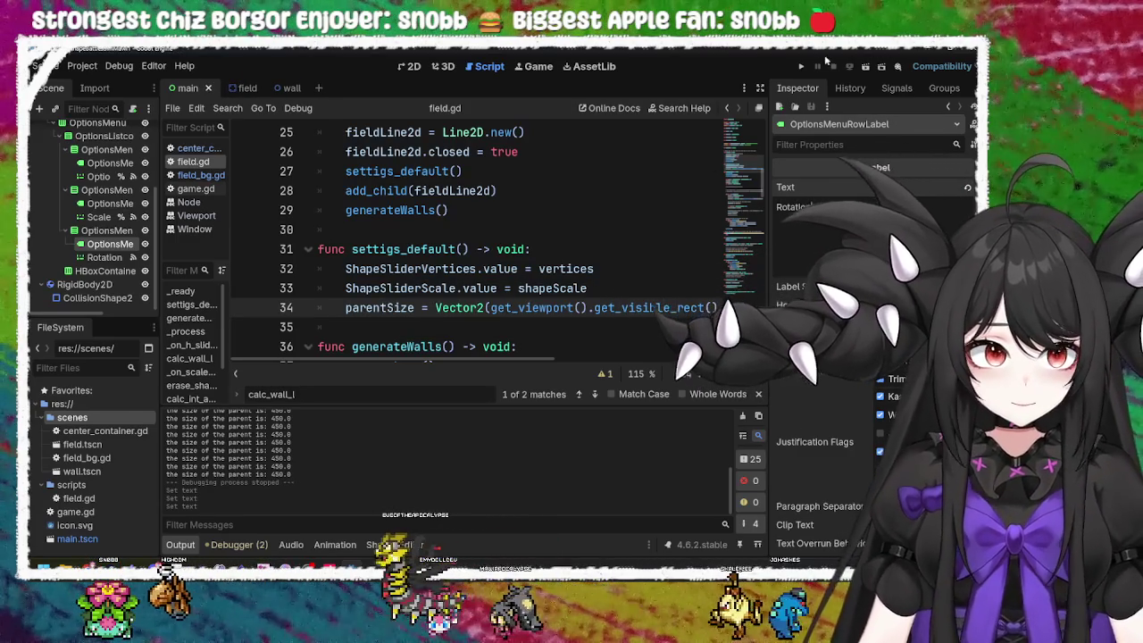
# Step: Run the game, rotate, shrink and reshape the field into an upright pentagon, then close it
pyautogui.click(803, 69)
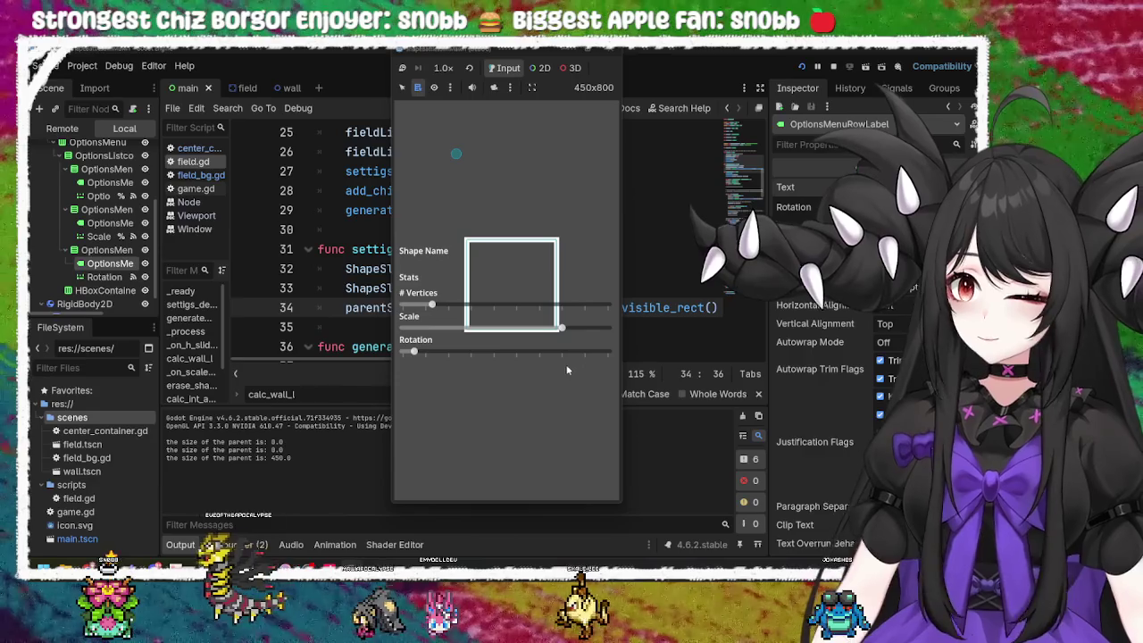
pyautogui.moveTo(413, 350)
pyautogui.mouseDown()
pyautogui.moveTo(586, 351)
pyautogui.moveTo(505, 352)
pyautogui.mouseUp()
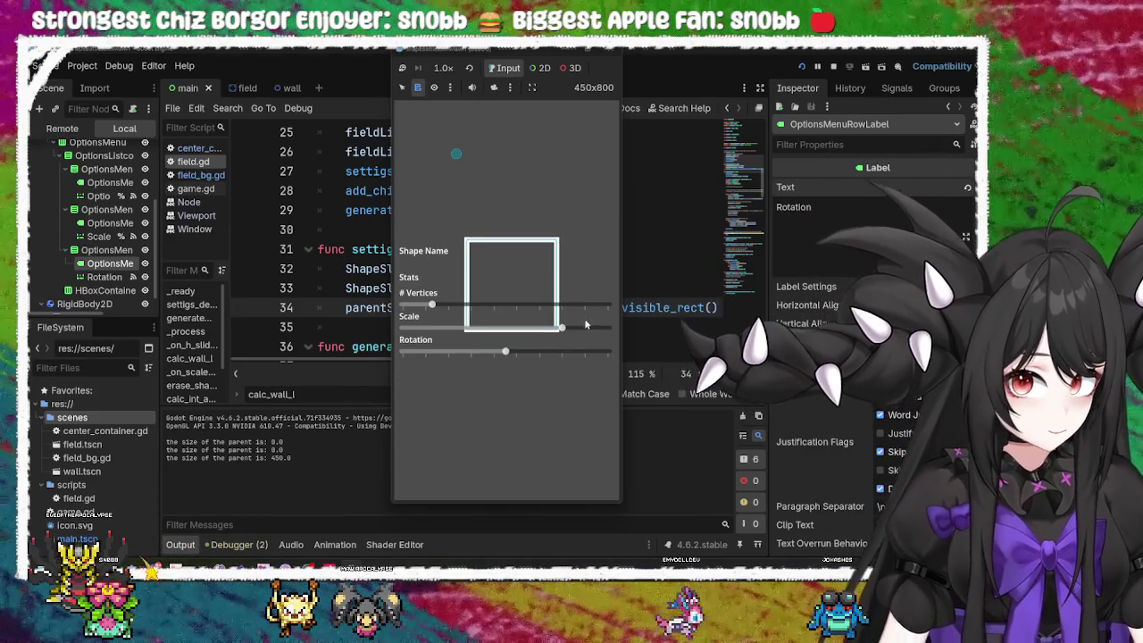
pyautogui.moveTo(561, 327)
pyautogui.mouseDown()
pyautogui.moveTo(494, 328)
pyautogui.moveTo(561, 352)
pyautogui.moveTo(518, 352)
pyautogui.mouseUp()
pyautogui.moveTo(431, 304)
pyautogui.mouseDown()
pyautogui.moveTo(612, 303)
pyautogui.moveTo(406, 305)
pyautogui.moveTo(607, 305)
pyautogui.moveTo(440, 307)
pyautogui.mouseUp()
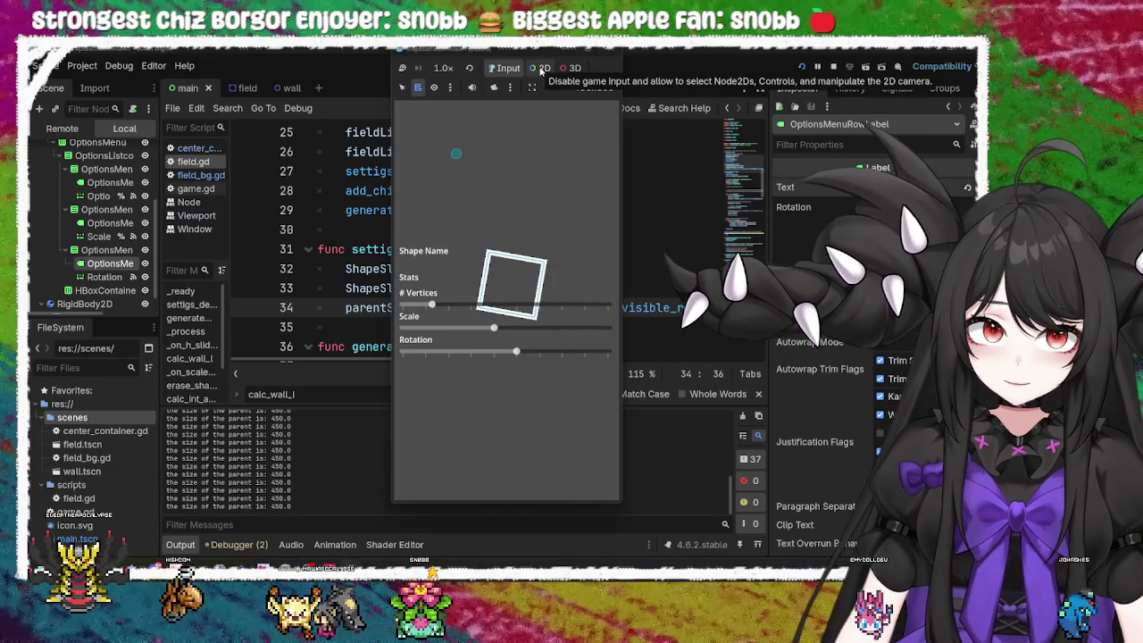
pyautogui.moveTo(468, 307)
pyautogui.mouseDown()
pyautogui.moveTo(479, 306)
pyautogui.moveTo(473, 328)
pyautogui.moveTo(602, 327)
pyautogui.moveTo(665, 307)
pyautogui.moveTo(515, 326)
pyautogui.mouseUp()
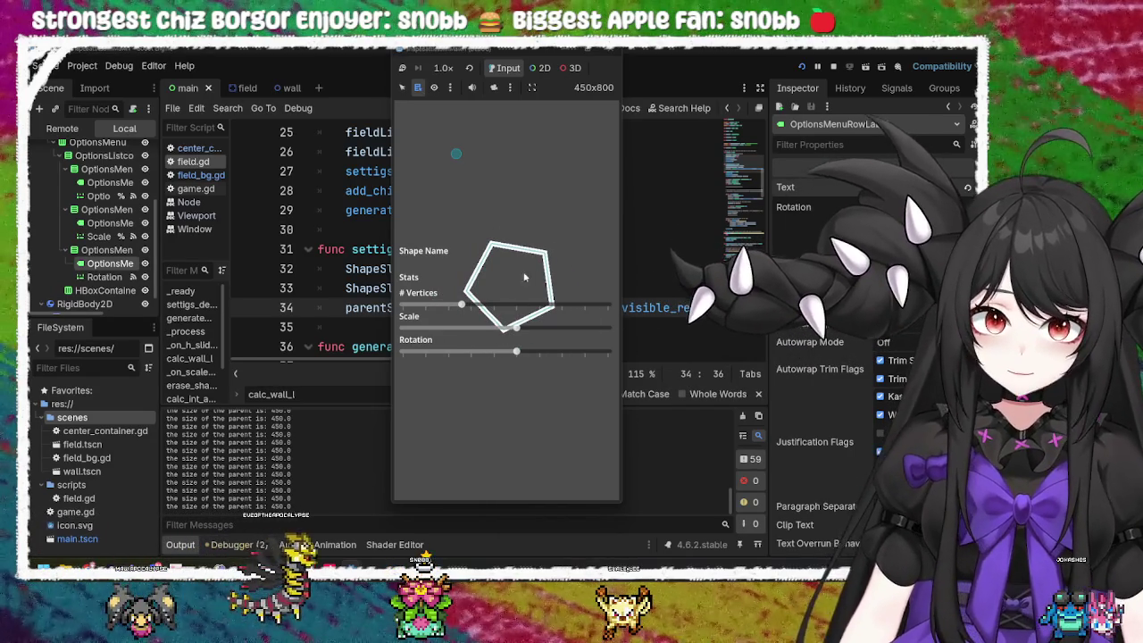
pyautogui.moveTo(518, 354)
pyautogui.mouseDown()
pyautogui.moveTo(503, 361)
pyautogui.moveTo(561, 354)
pyautogui.mouseUp()
pyautogui.click(614, 54)
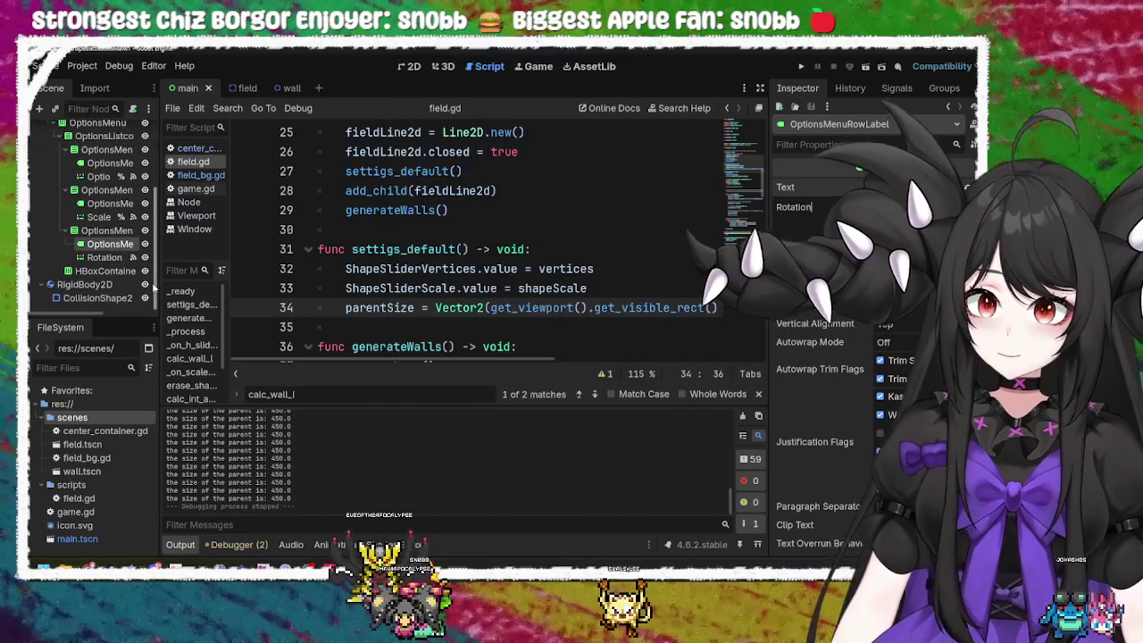
# Step: Move FieldBg directly under Field and delete the CenterContainer node
pyautogui.click(245, 88)
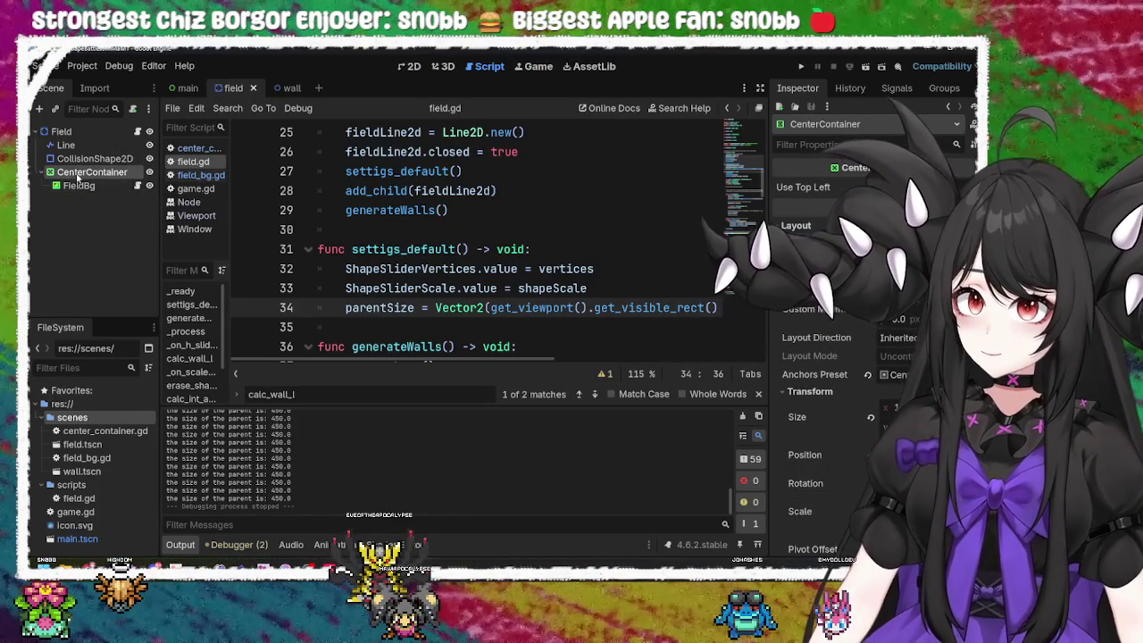
pyautogui.moveTo(80, 185); pyautogui.dragTo(79, 134)
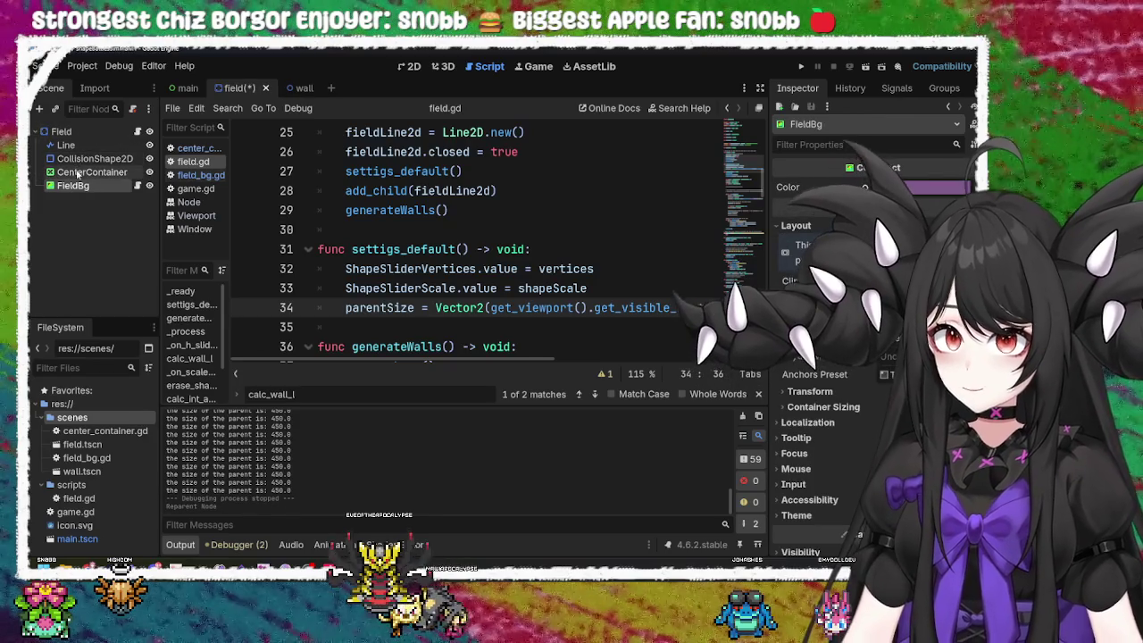
pyautogui.click(92, 172)
pyautogui.press('Delete')
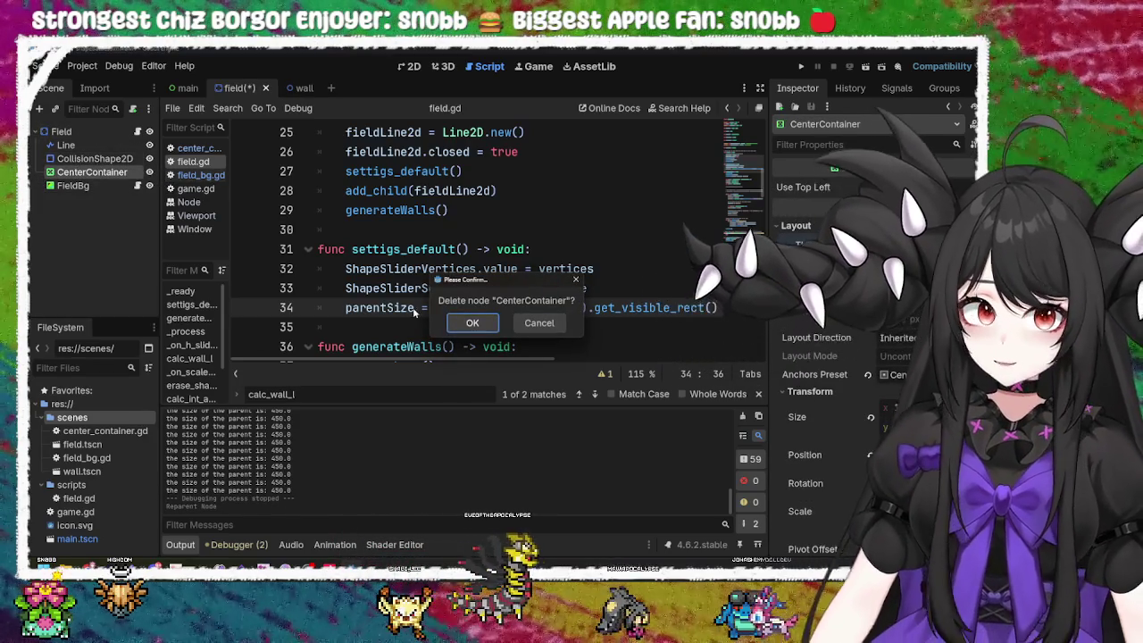
pyautogui.click(473, 322)
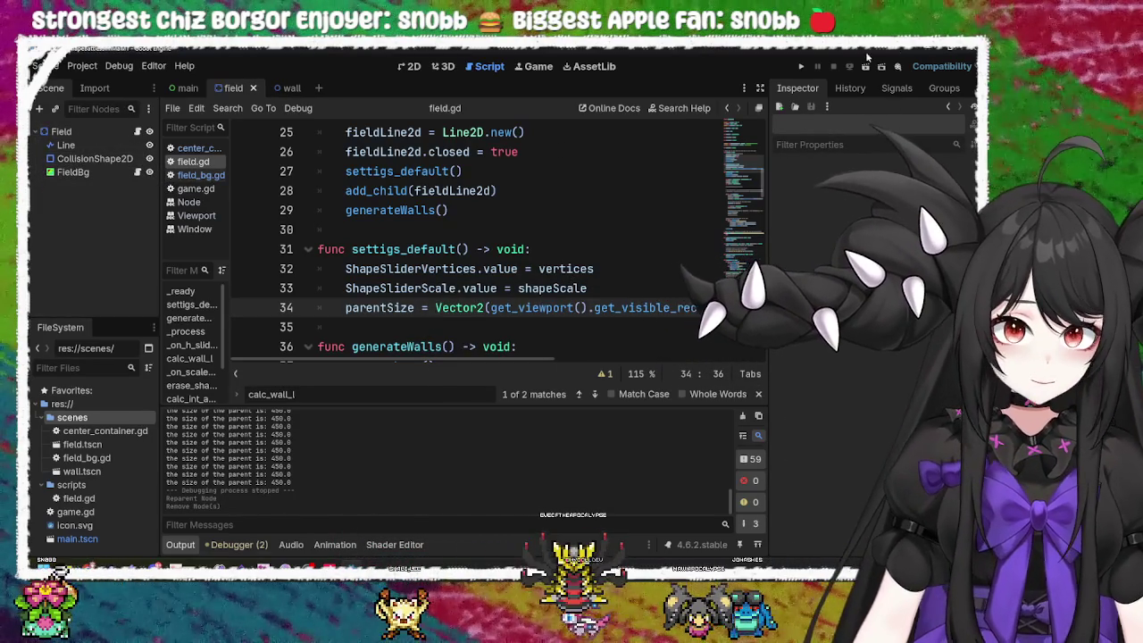
# Step: Test-run the game maximized, stop it, and return to the field scene's 2D view
pyautogui.click(802, 68)
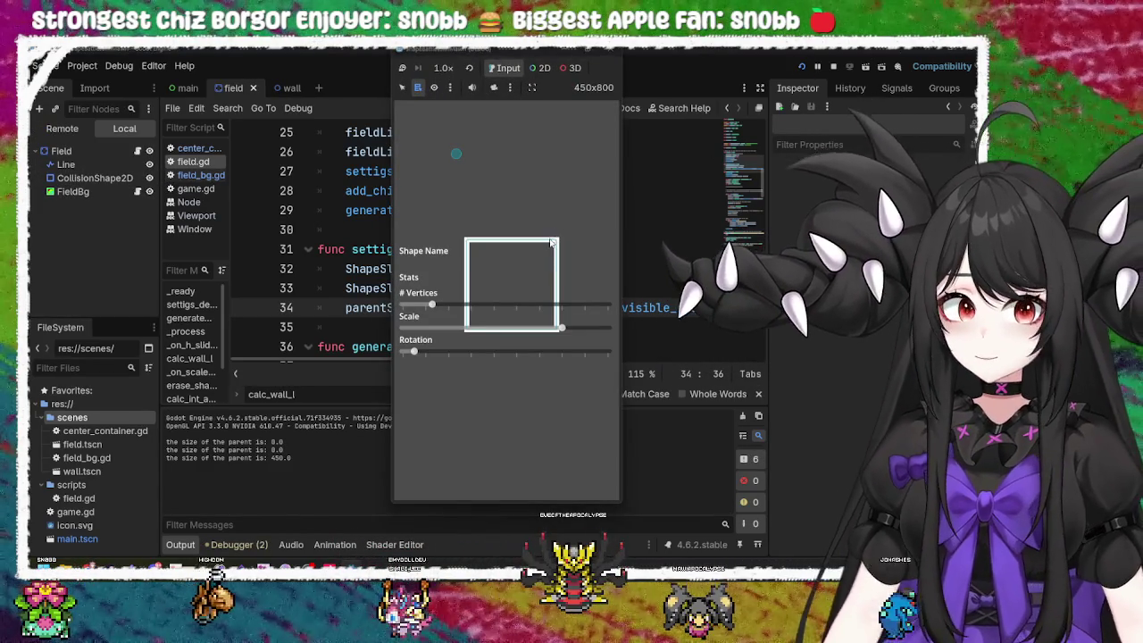
pyautogui.click(594, 48)
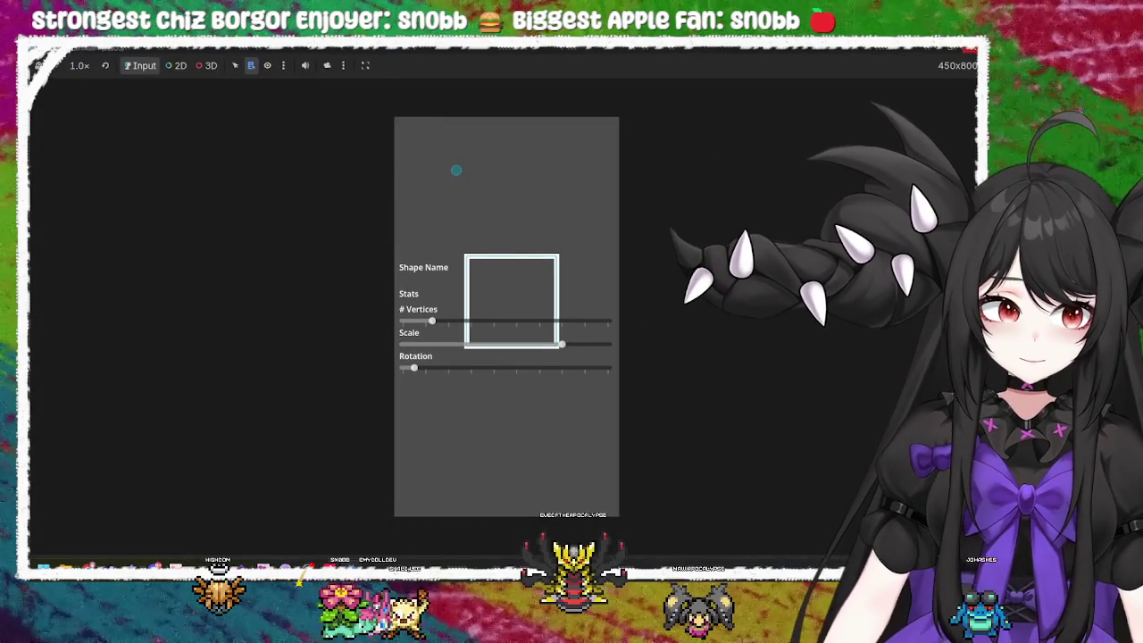
pyautogui.press('F8')
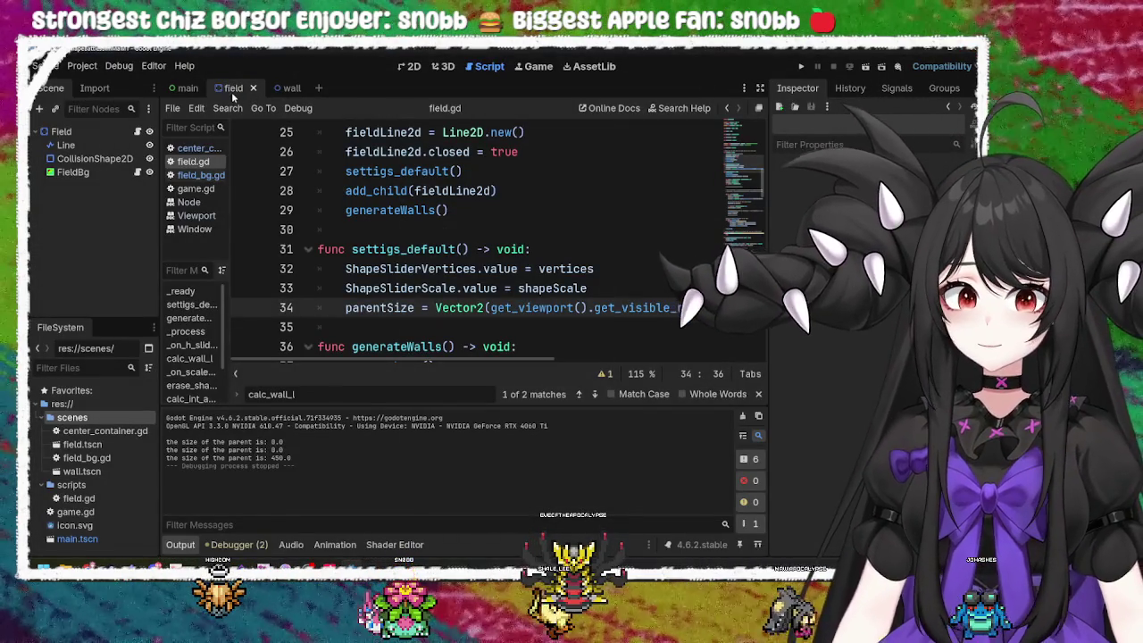
pyautogui.click(404, 66)
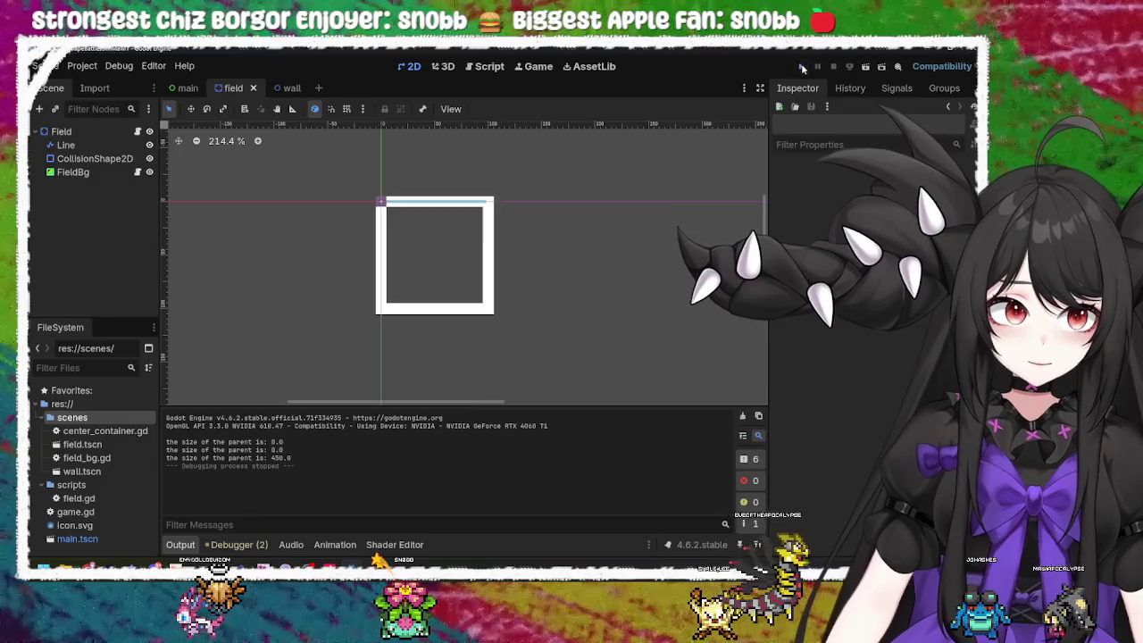
# Step: Run the game and shrink its window to see how the field resizes, then close it
pyautogui.press('F5')
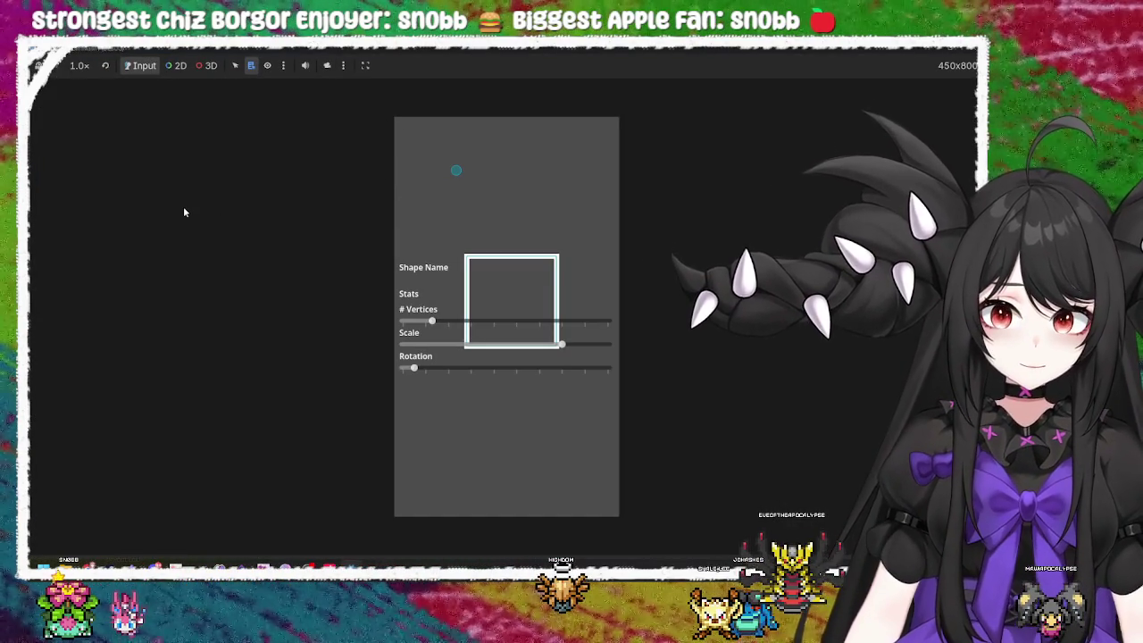
pyautogui.moveTo(725, 56); pyautogui.dragTo(561, 82)
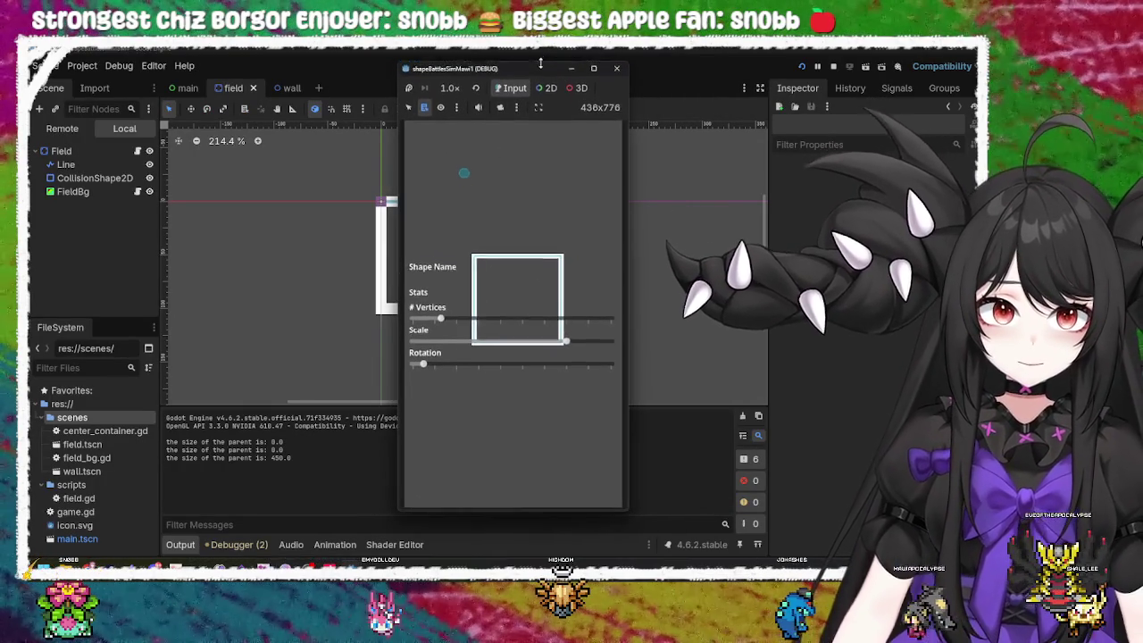
pyautogui.moveTo(539, 74)
pyautogui.mouseDown()
pyautogui.moveTo(523, 207)
pyautogui.moveTo(523, 114)
pyautogui.mouseUp()
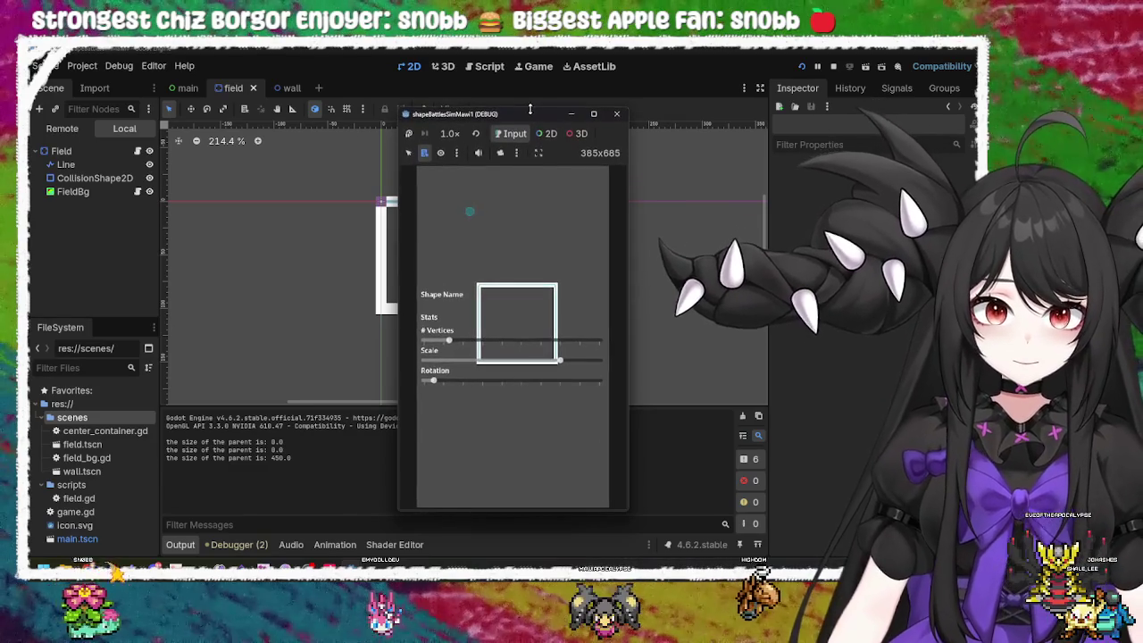
pyautogui.click(615, 116)
# Step: Select FieldBg and test-run the game twice to check the field square
pyautogui.click(112, 171)
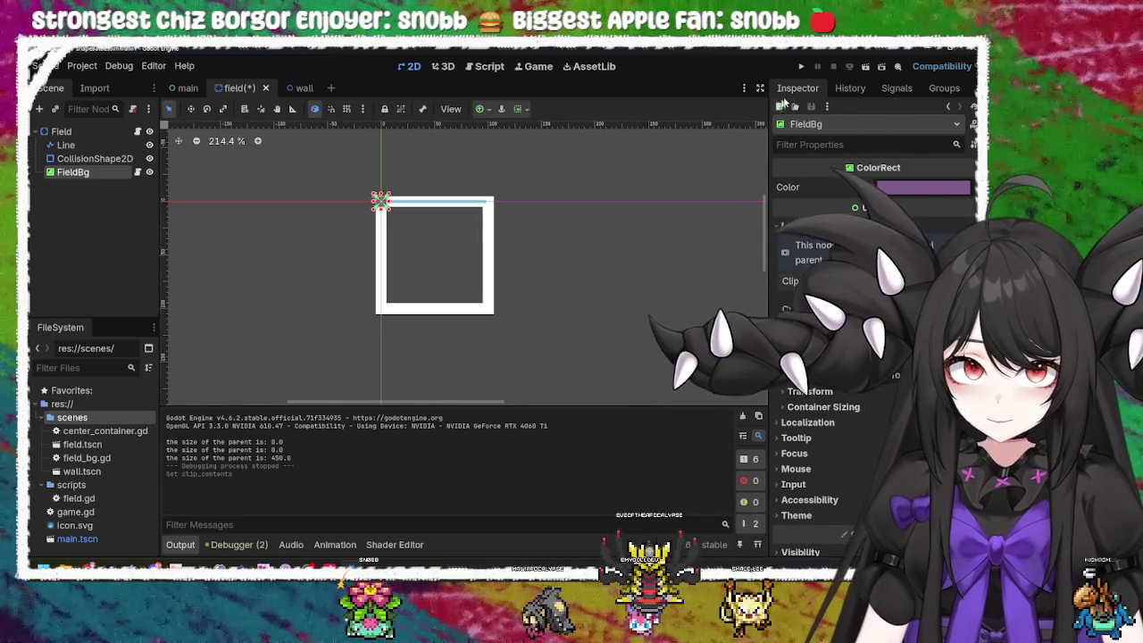
pyautogui.click(800, 68)
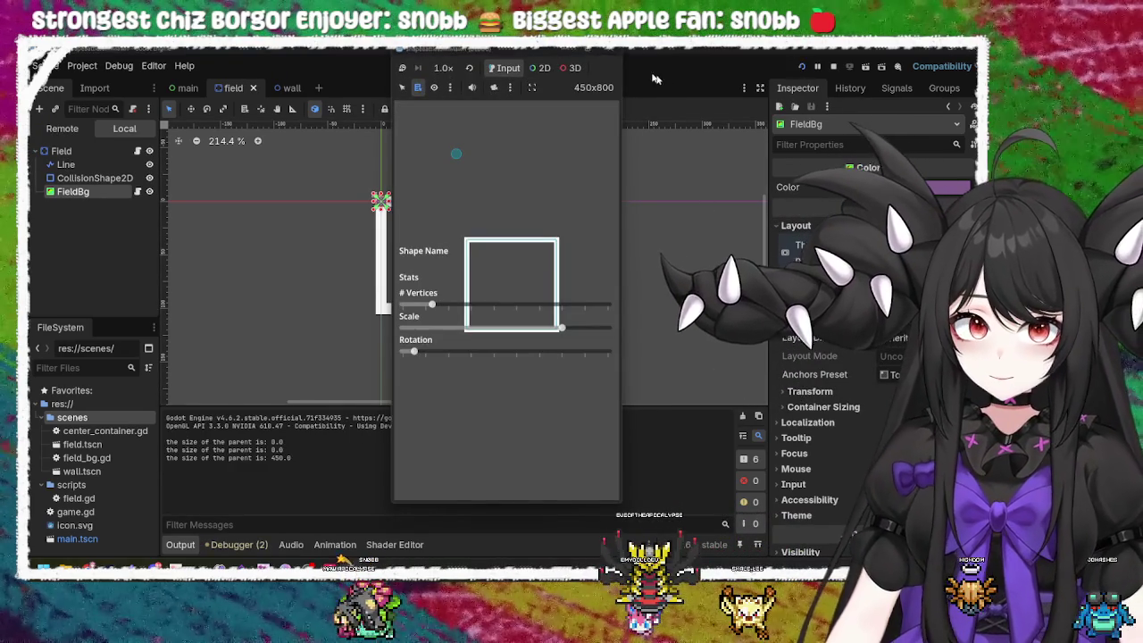
pyautogui.click(610, 55)
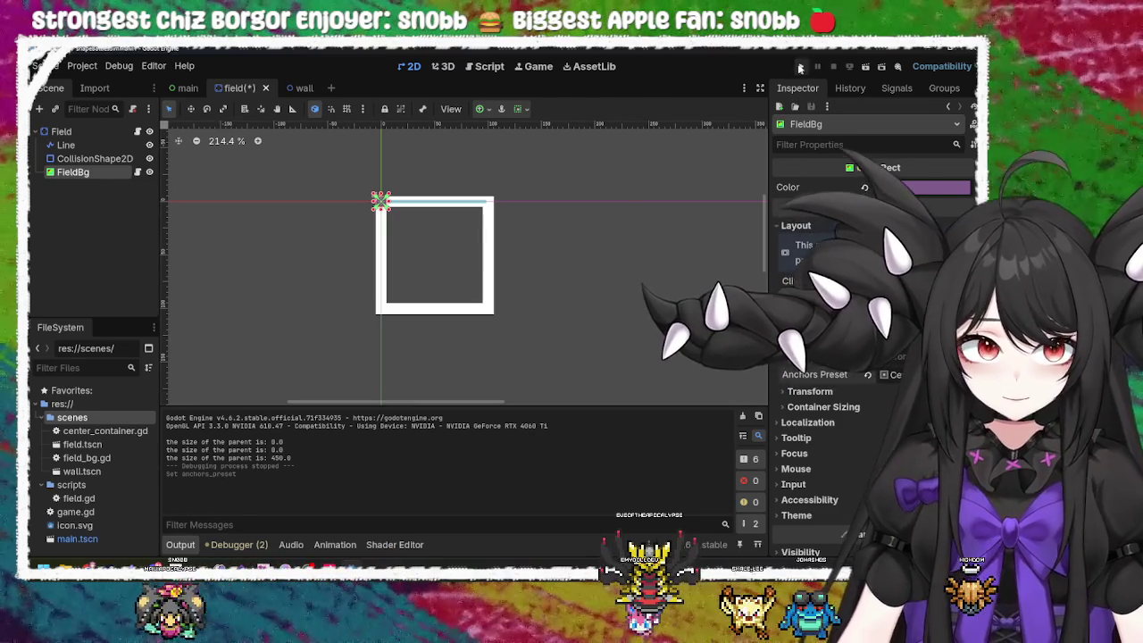
pyautogui.click(801, 68)
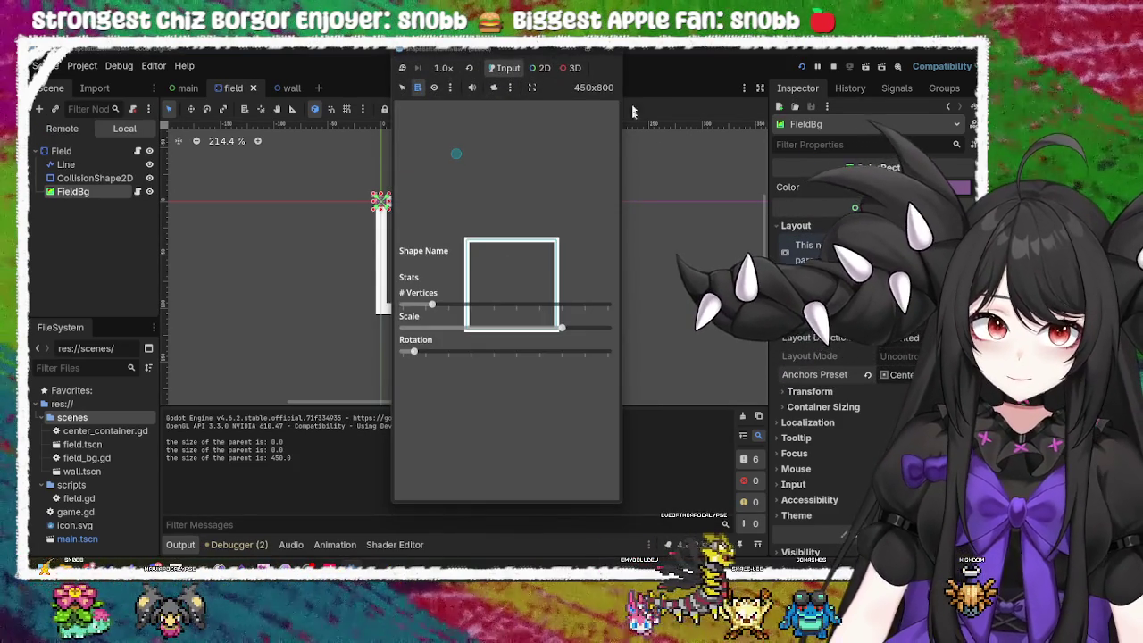
pyautogui.click(610, 56)
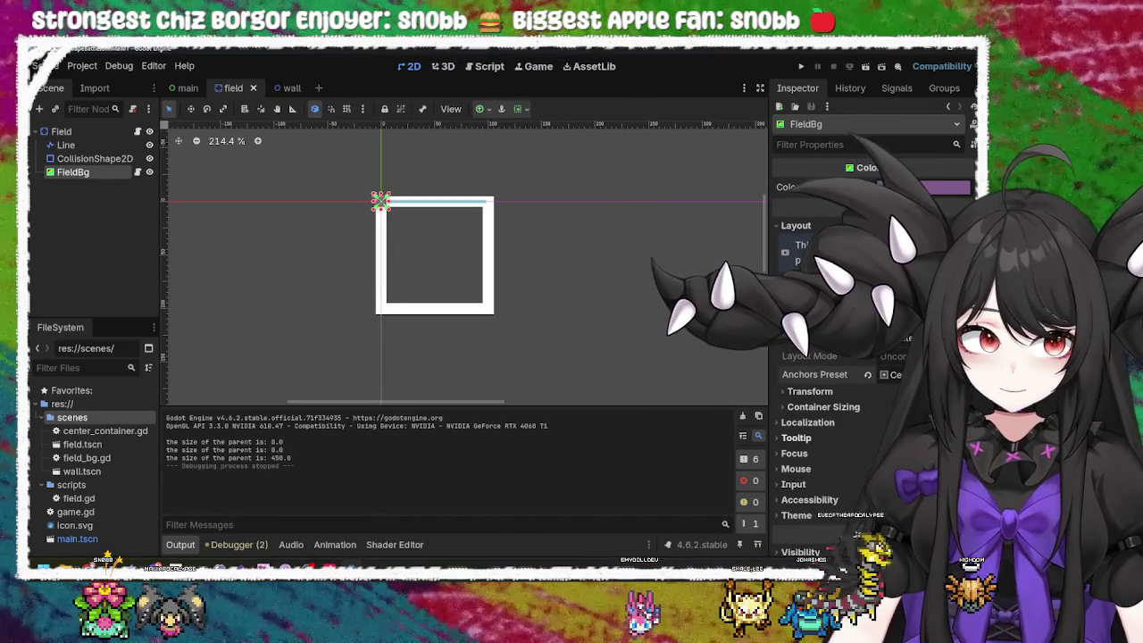
# Step: Tick Horizontal Expand under FieldBg's Container Sizing and test-run the game
pyautogui.click(823, 407)
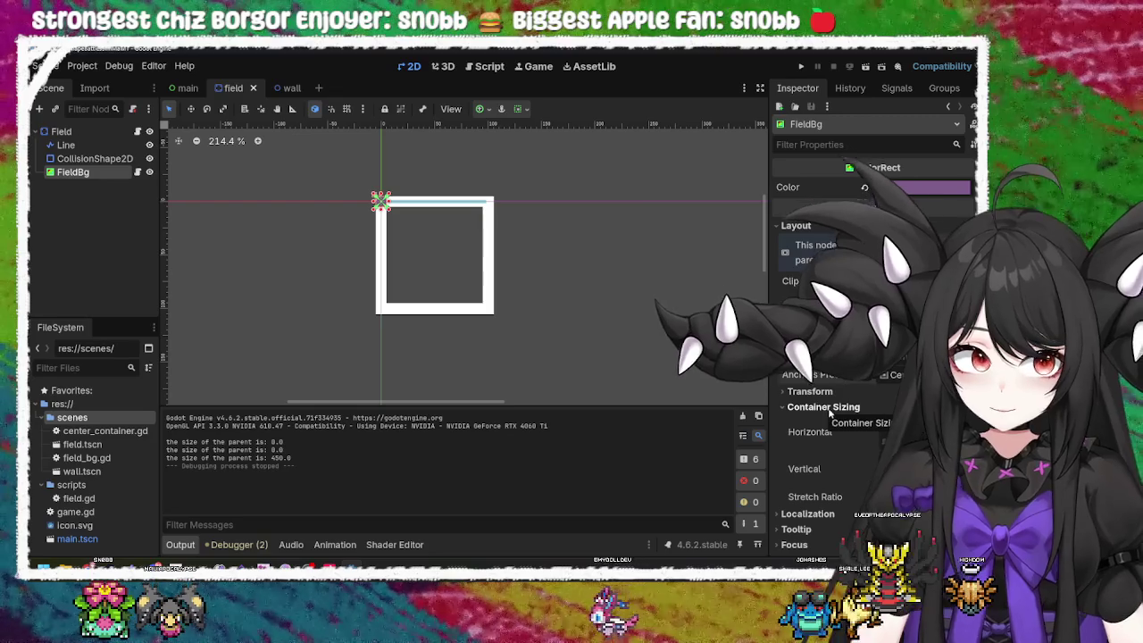
pyautogui.click(886, 441)
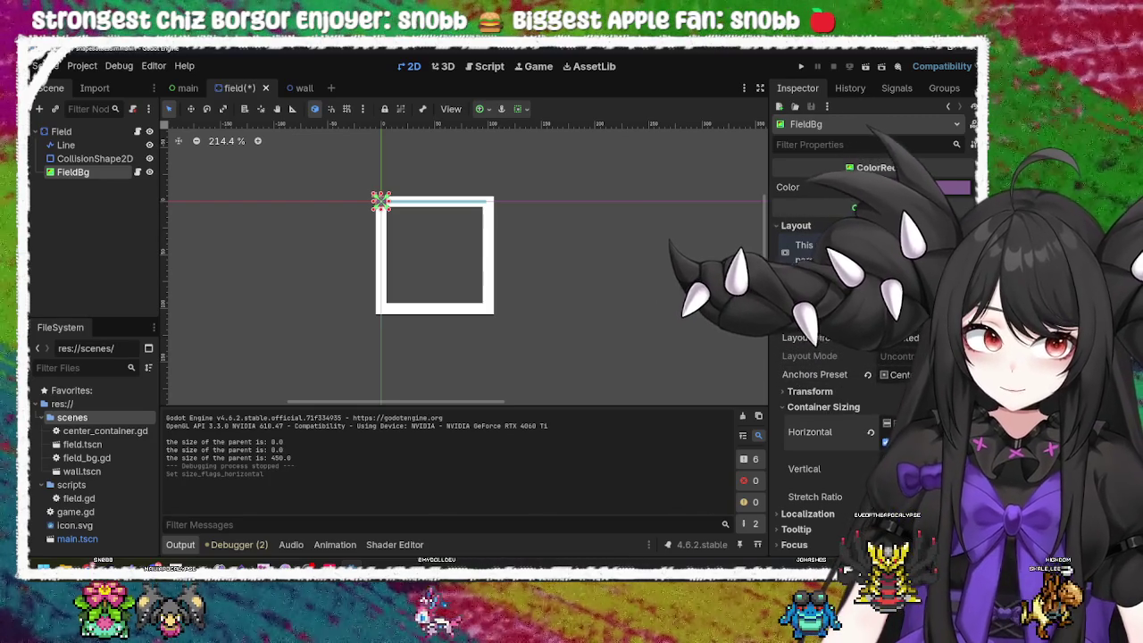
pyautogui.click(801, 68)
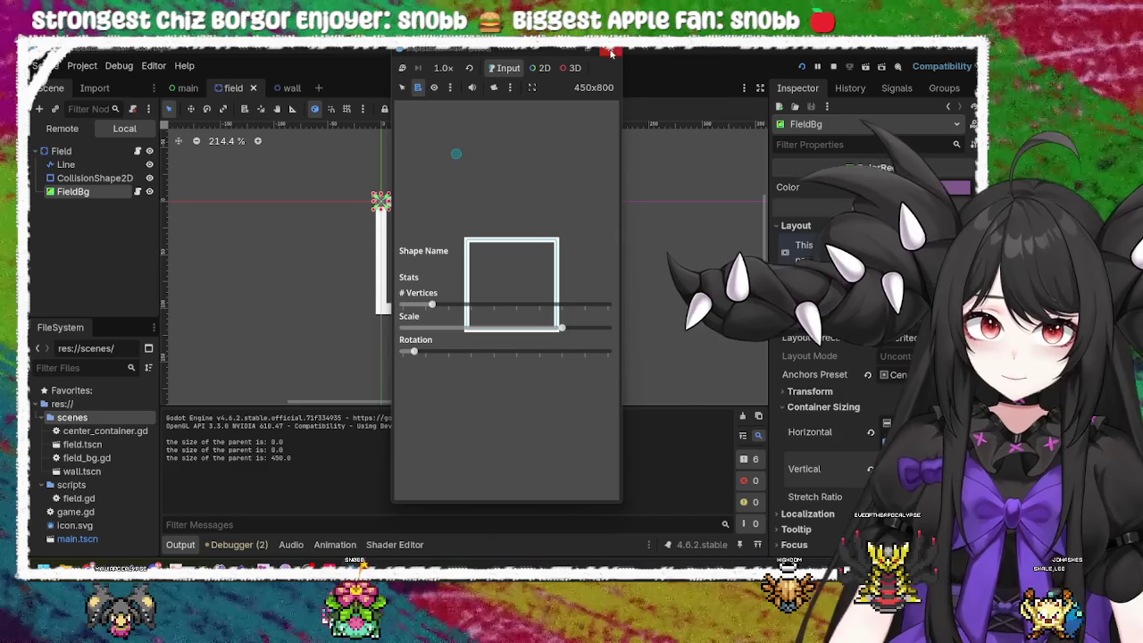
pyautogui.click(611, 54)
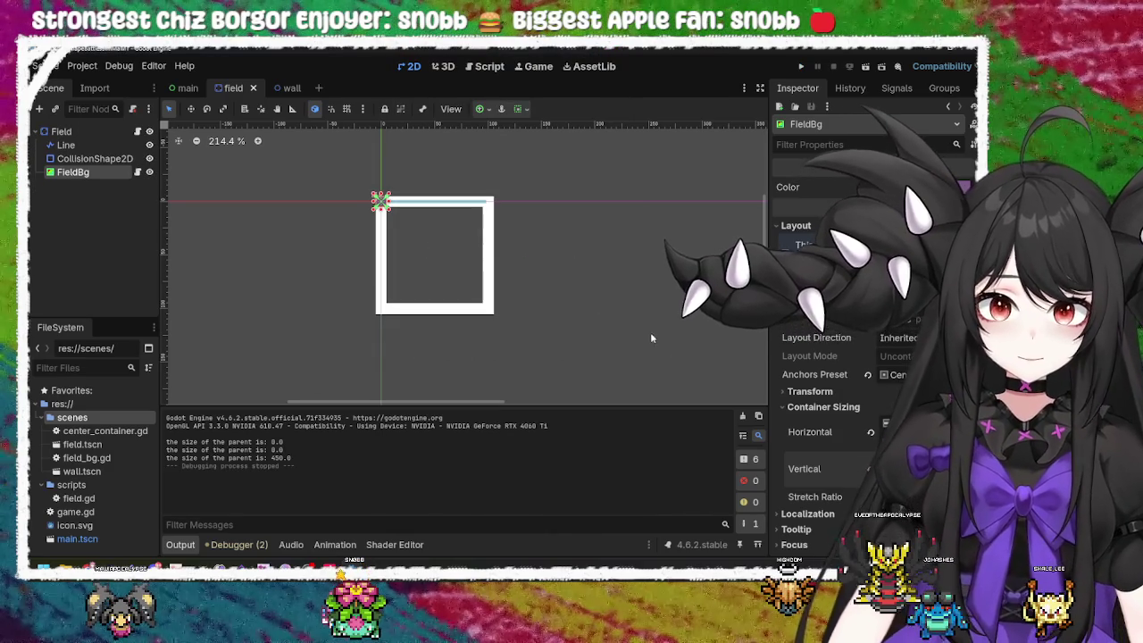
pyautogui.scroll(-3, 803, 304)
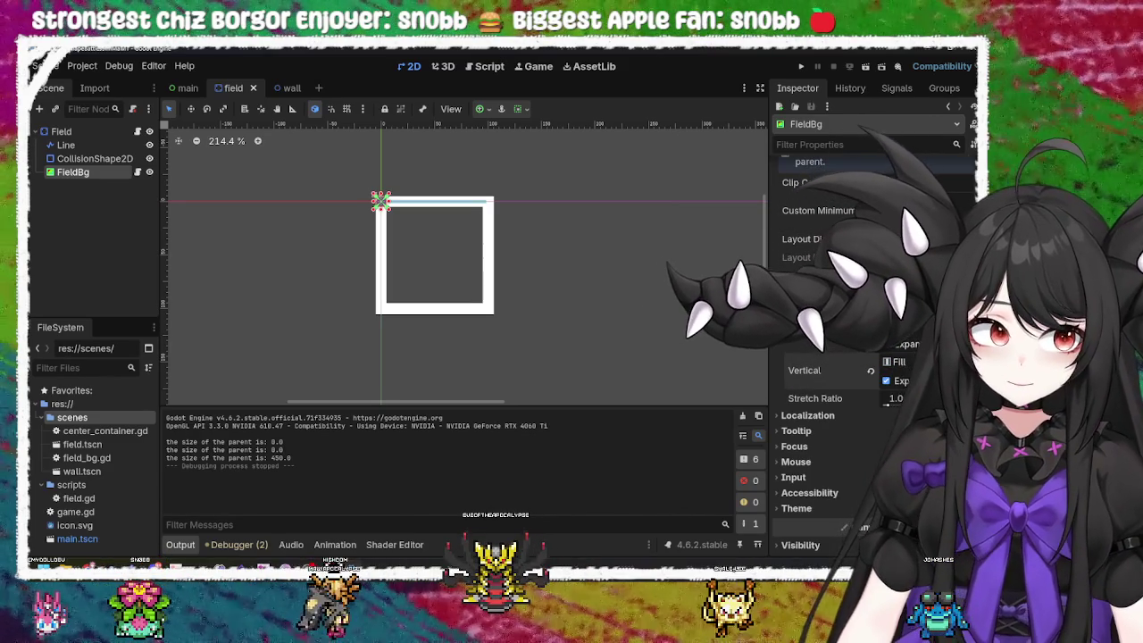
pyautogui.scroll(-2, 868, 437)
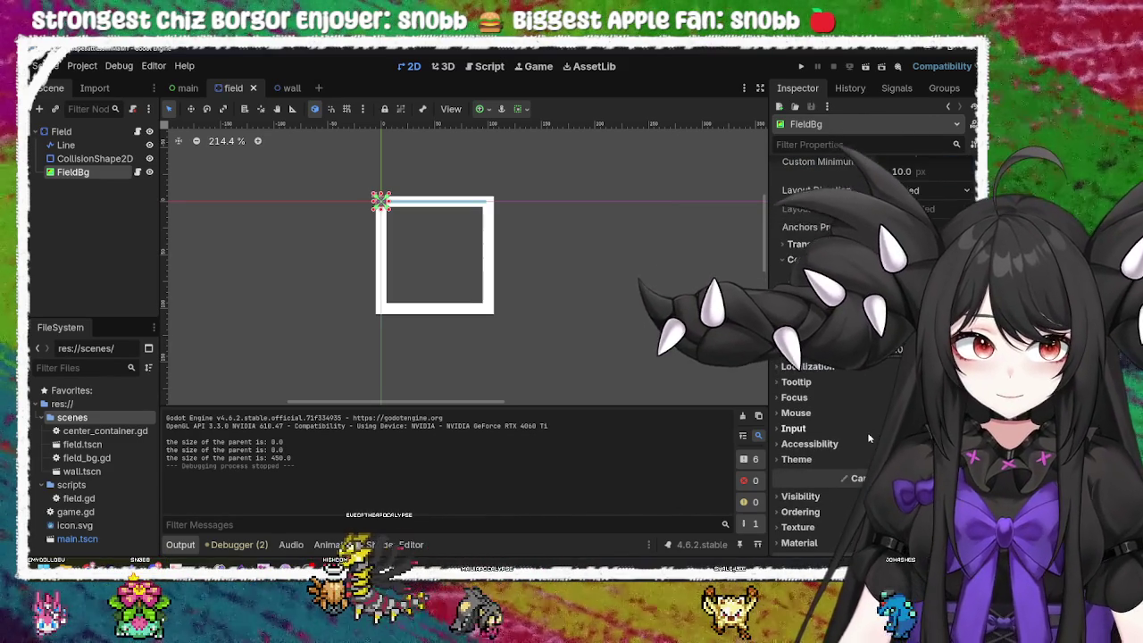
pyautogui.moveTo(813, 332)
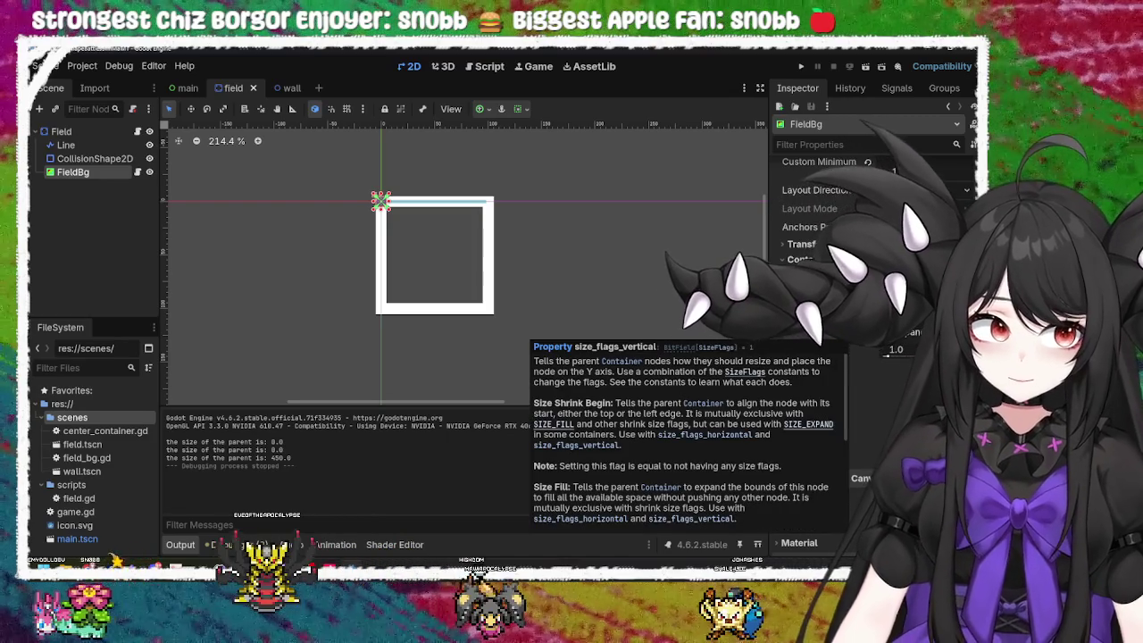
pyautogui.scroll(2, 813, 332)
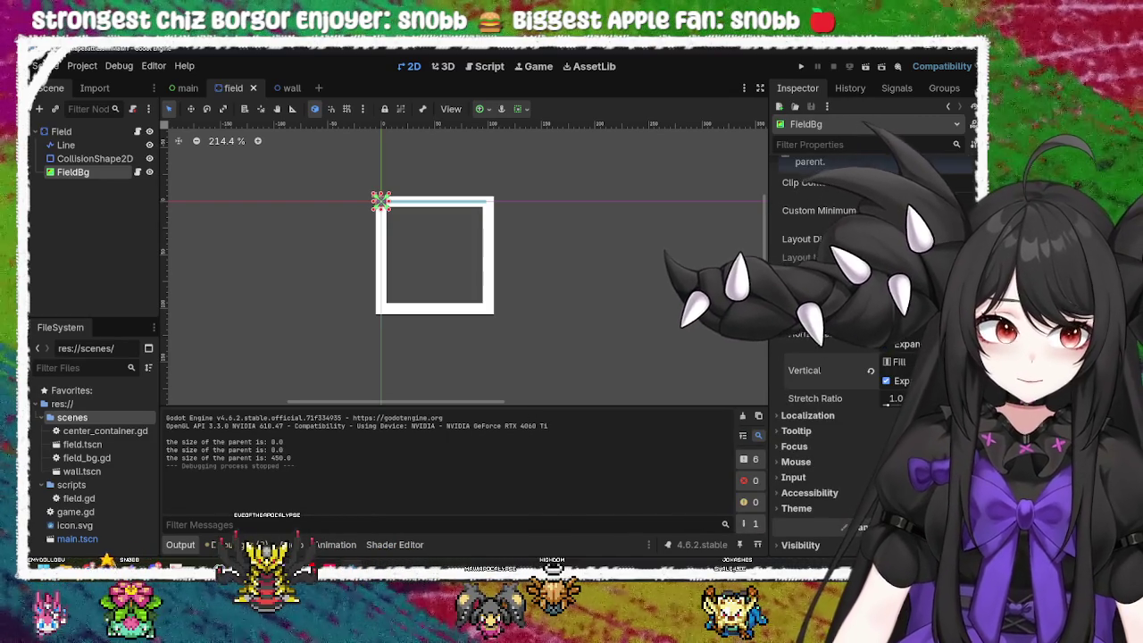
pyautogui.scroll(2, 813, 332)
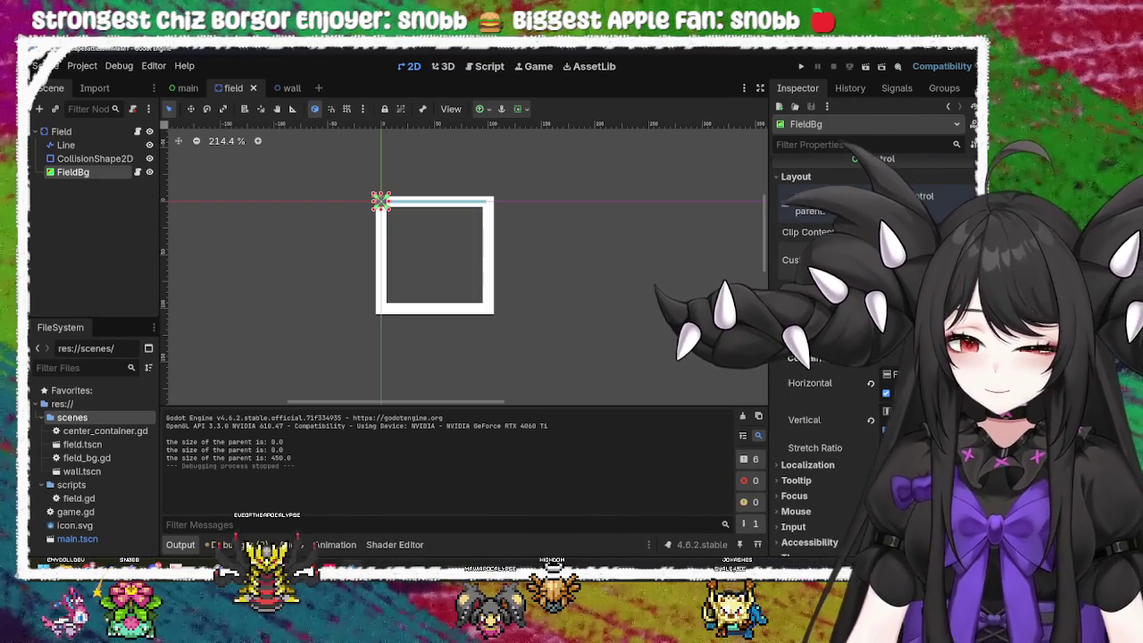
pyautogui.press('Return')
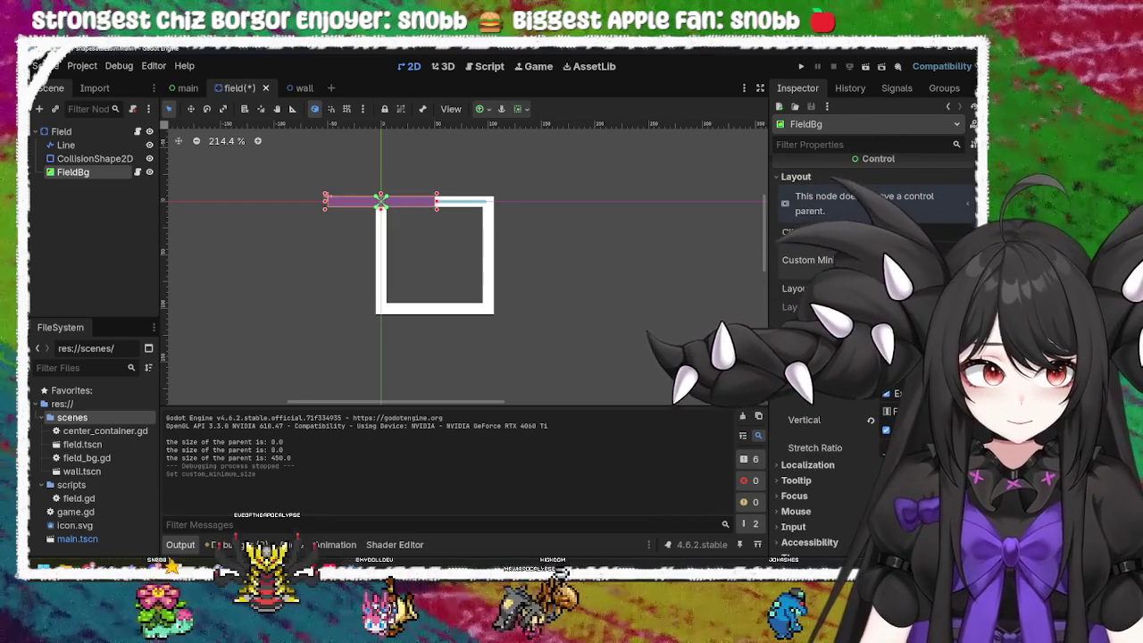
# Step: Confirm FieldBg's minimum height so it is square, and test-run the game in a maximized window
pyautogui.press('Return')
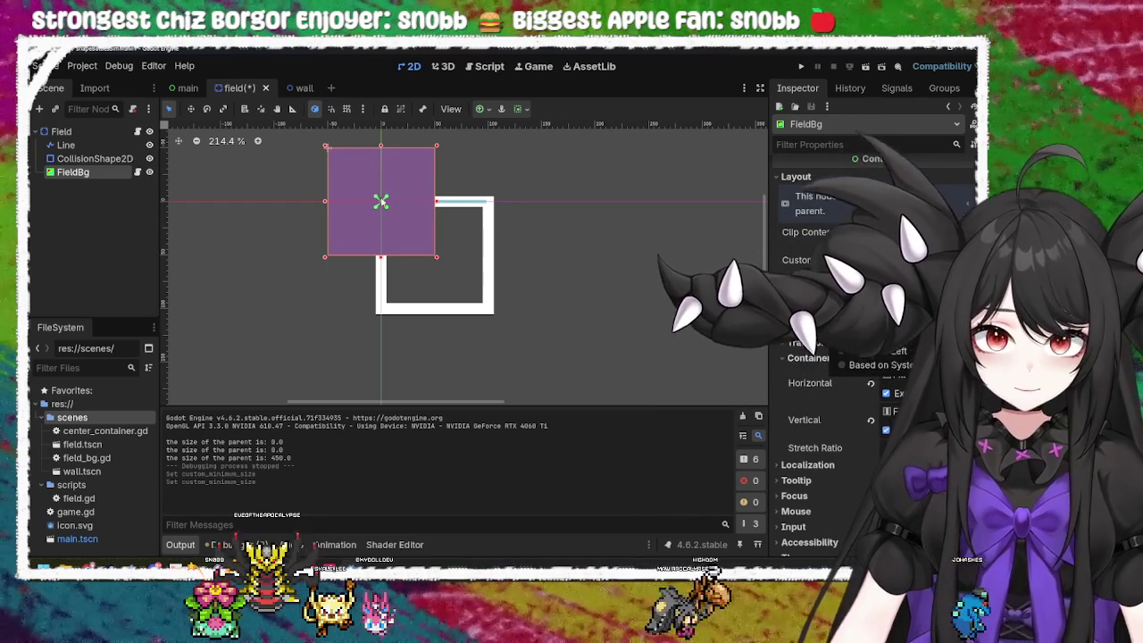
pyautogui.click(802, 68)
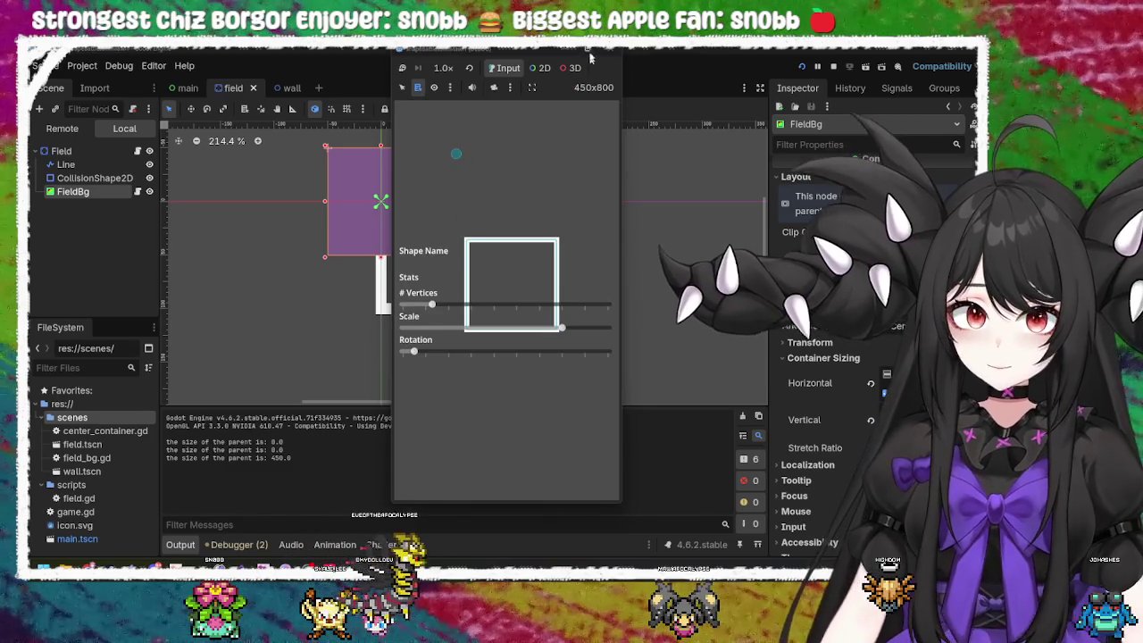
pyautogui.press('super+Up')
pyautogui.hotkey('alt', 'F4')
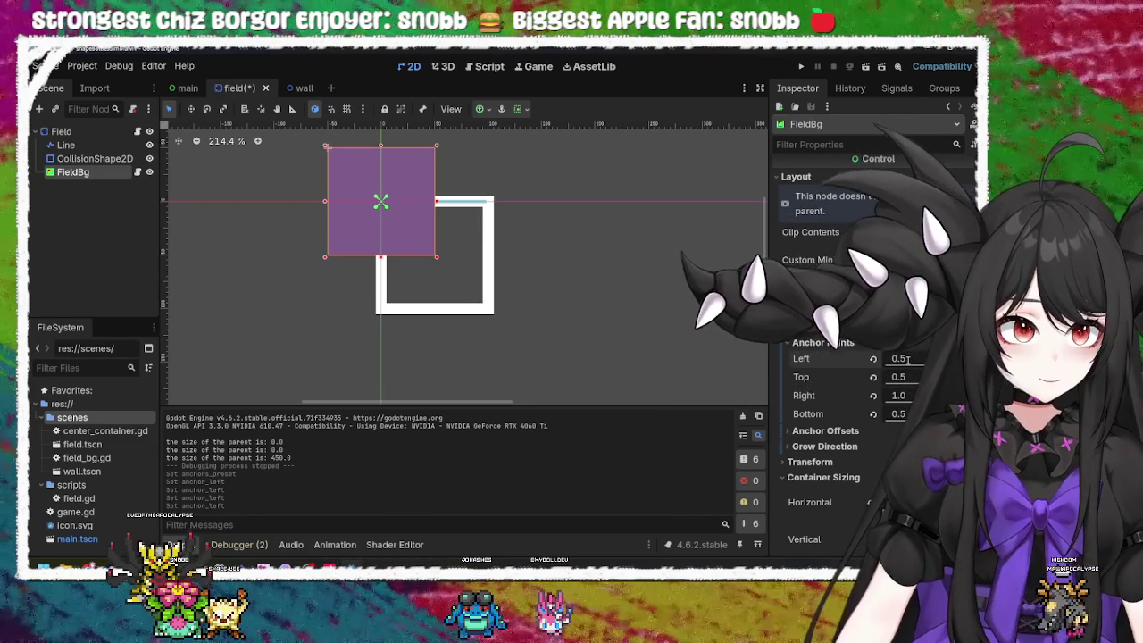
# Step: Commit FieldBg's Right anchor value of 0.5 and revert the Bottom anchor to its default
pyautogui.write('0')
pyautogui.press('Return')
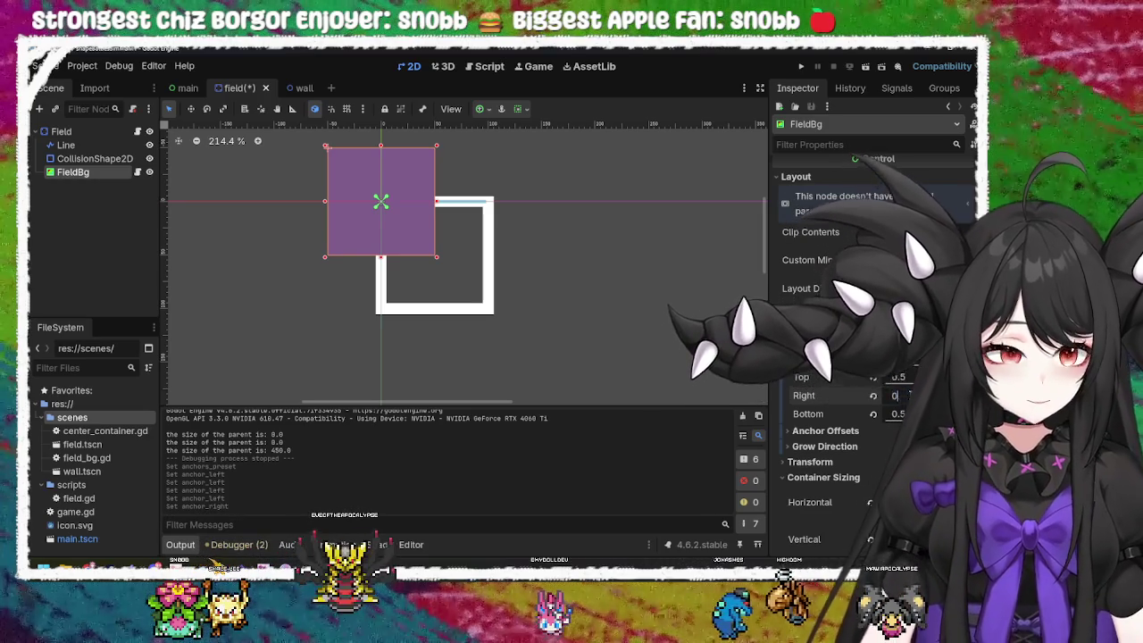
pyautogui.press('Return')
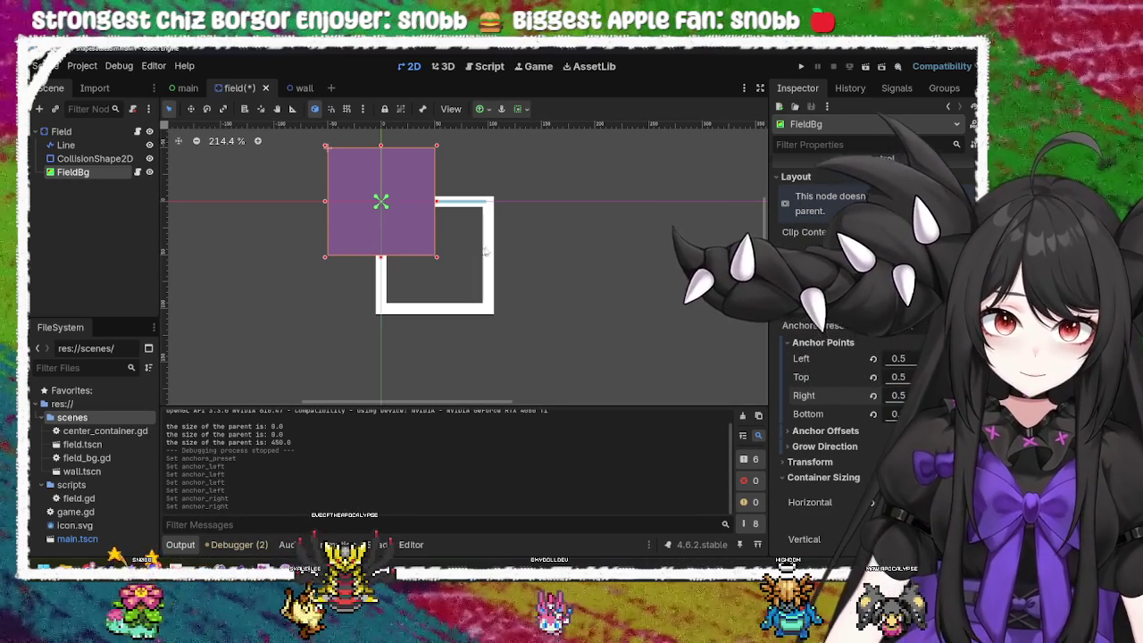
pyautogui.click(512, 249)
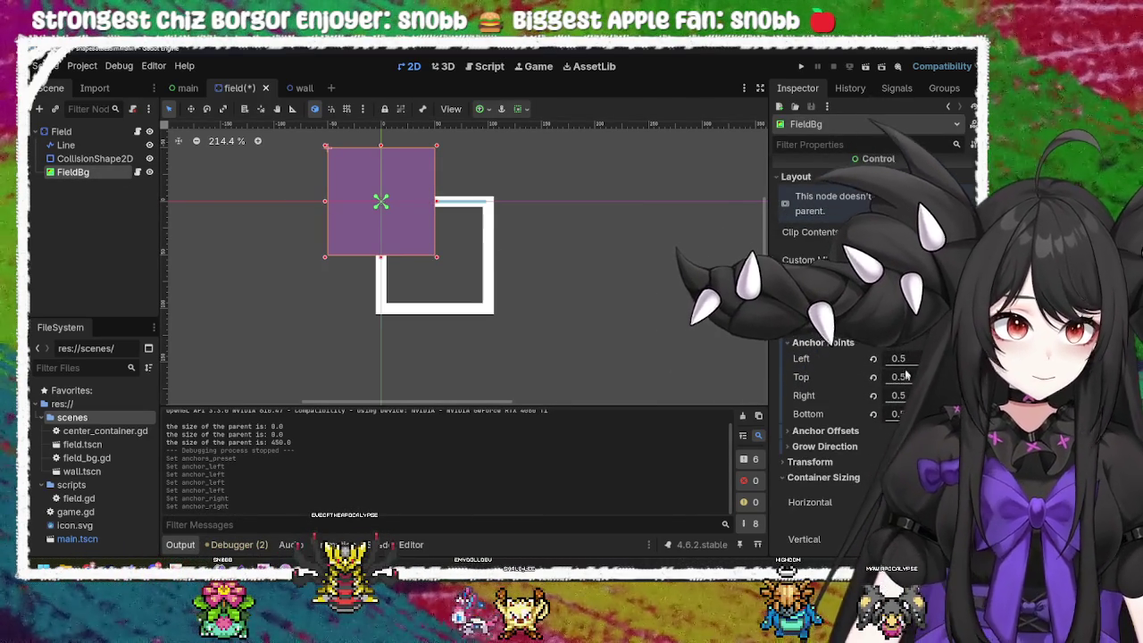
pyautogui.click(878, 416)
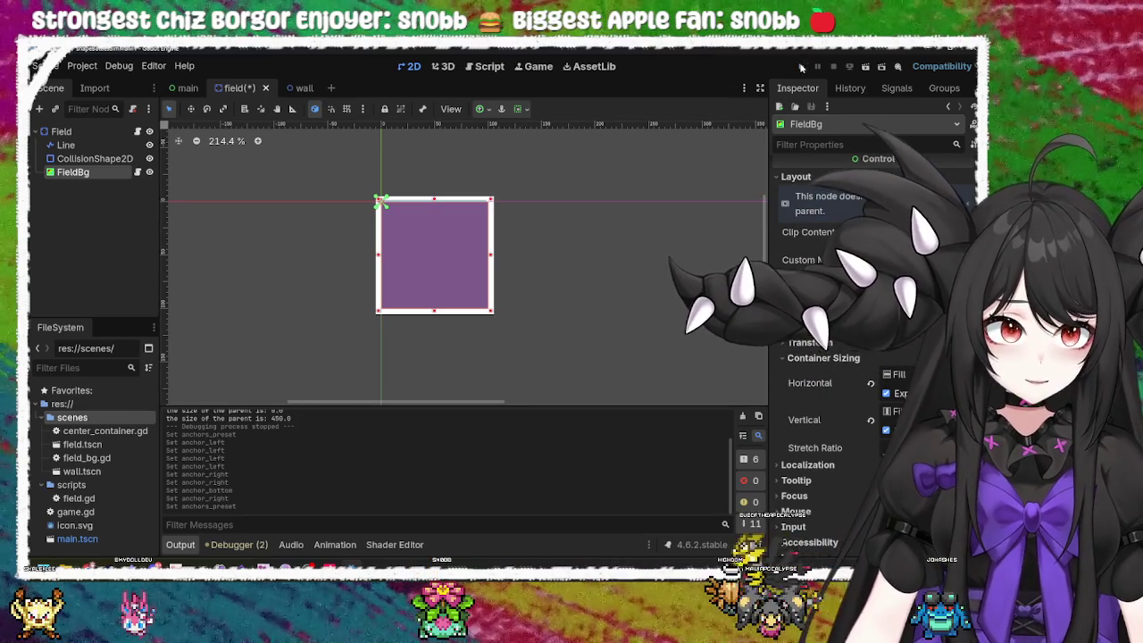
# Step: Briefly test-run and stop the game, then reselect the FieldBg node
pyautogui.press('F5')
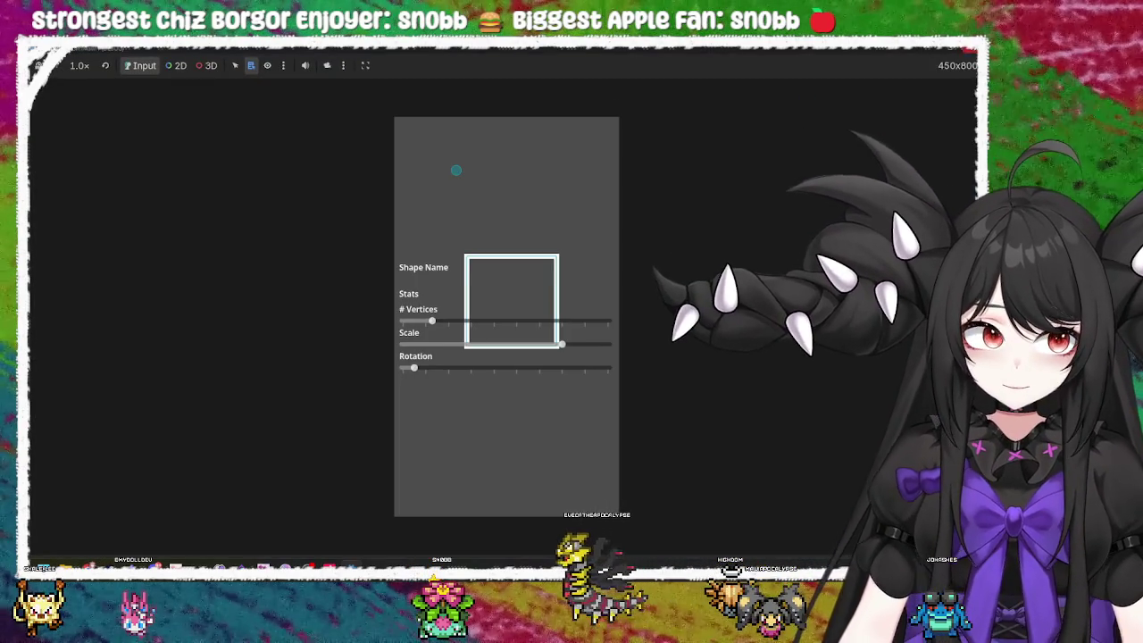
pyautogui.press('F8')
pyautogui.click(701, 163)
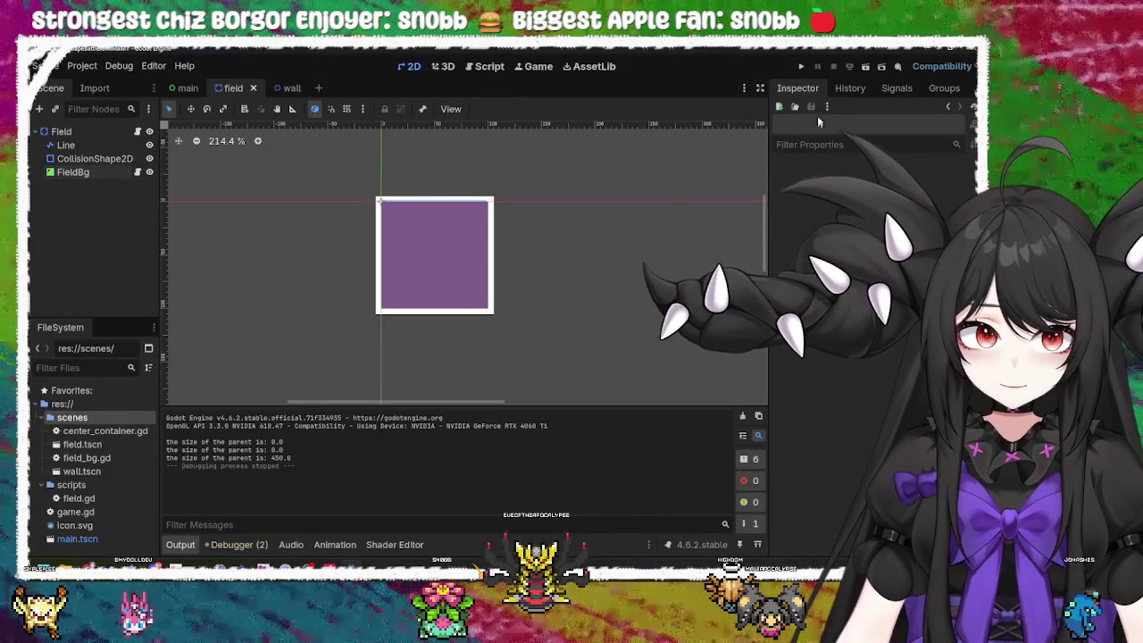
pyautogui.click(412, 259)
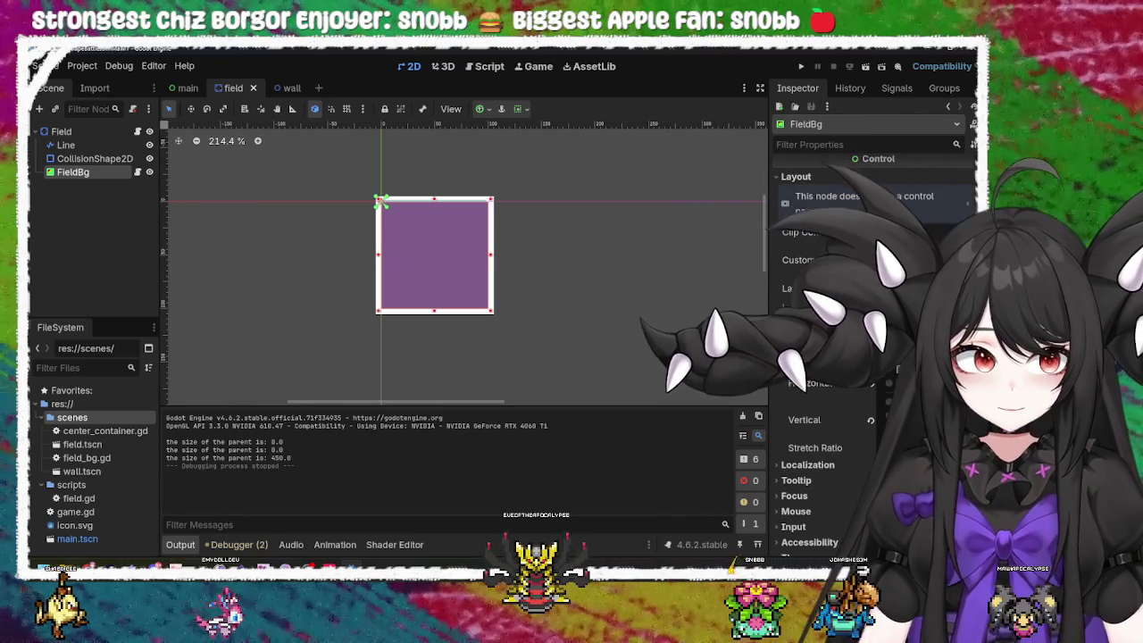
# Step: Set FieldBg's anchors preset to Center then Top Left, disable horizontal and vertical Expand, and run
pyautogui.click(857, 375)
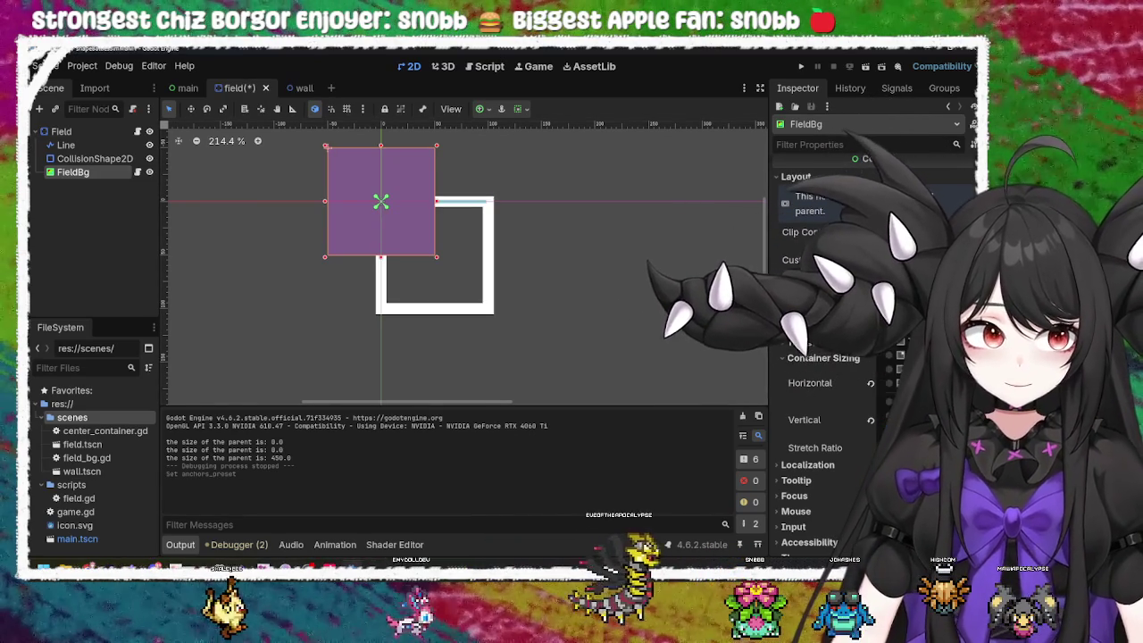
pyautogui.click(830, 303)
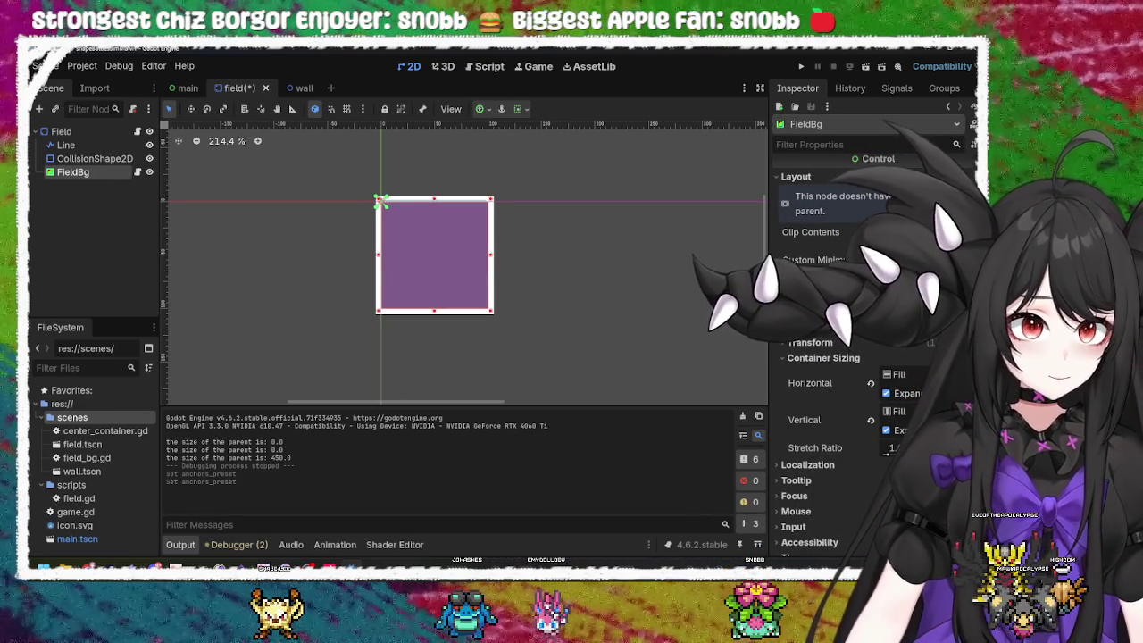
pyautogui.click(886, 393)
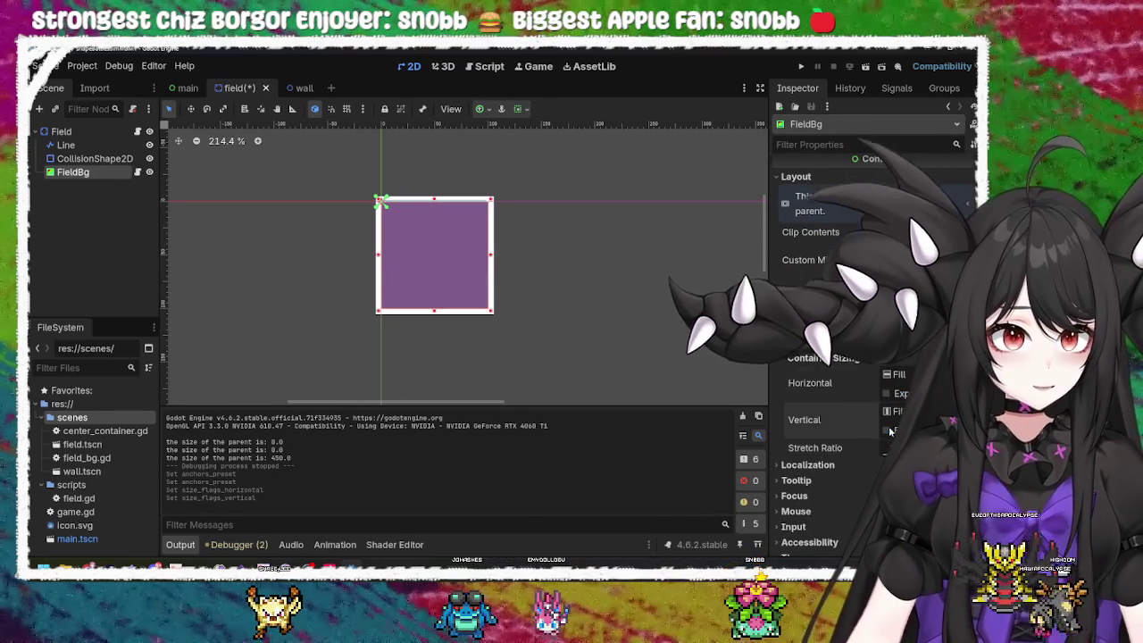
pyautogui.click(887, 430)
pyautogui.click(800, 65)
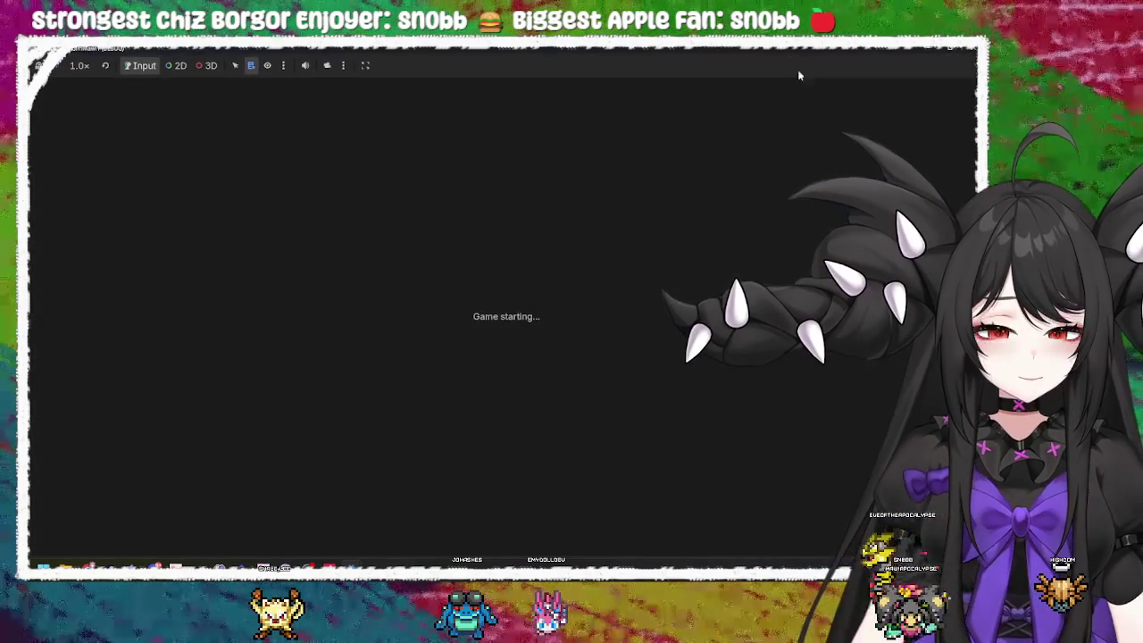
# Step: Toggle FieldBg's Clip Contents for a test run, toggle it back, and check the Layout Direction choices
pyautogui.press('F8')
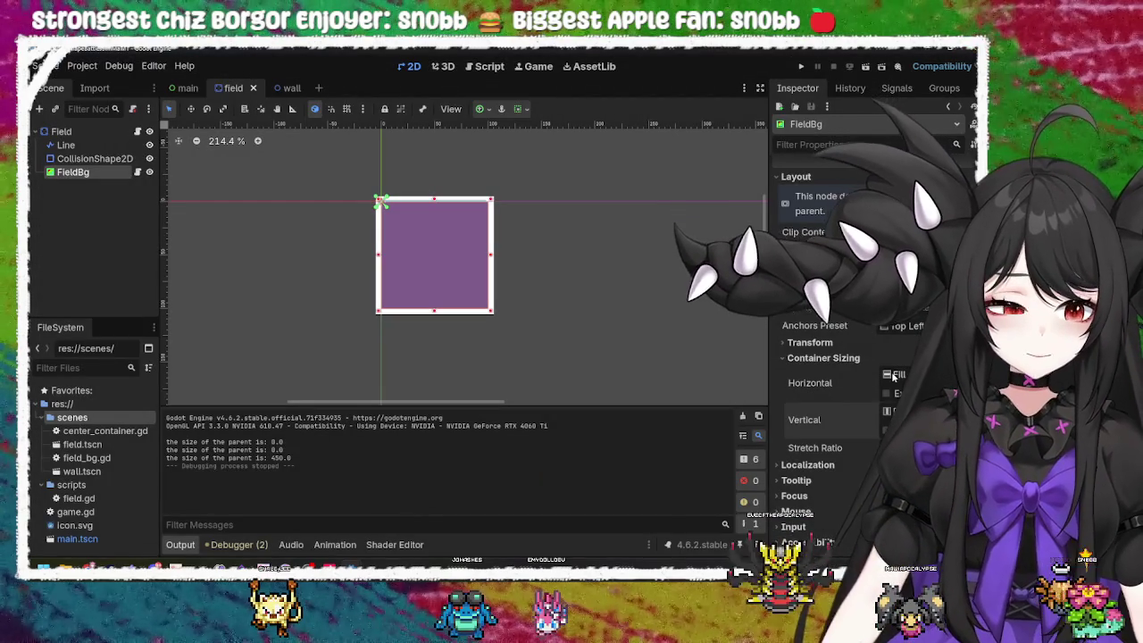
pyautogui.click(886, 231)
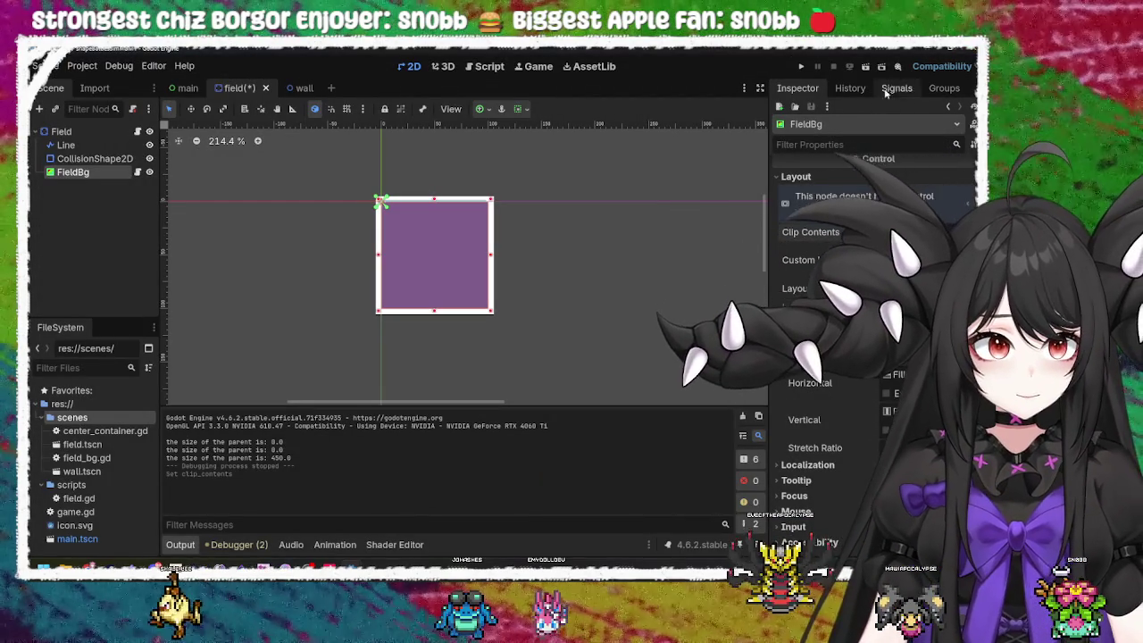
pyautogui.click(800, 66)
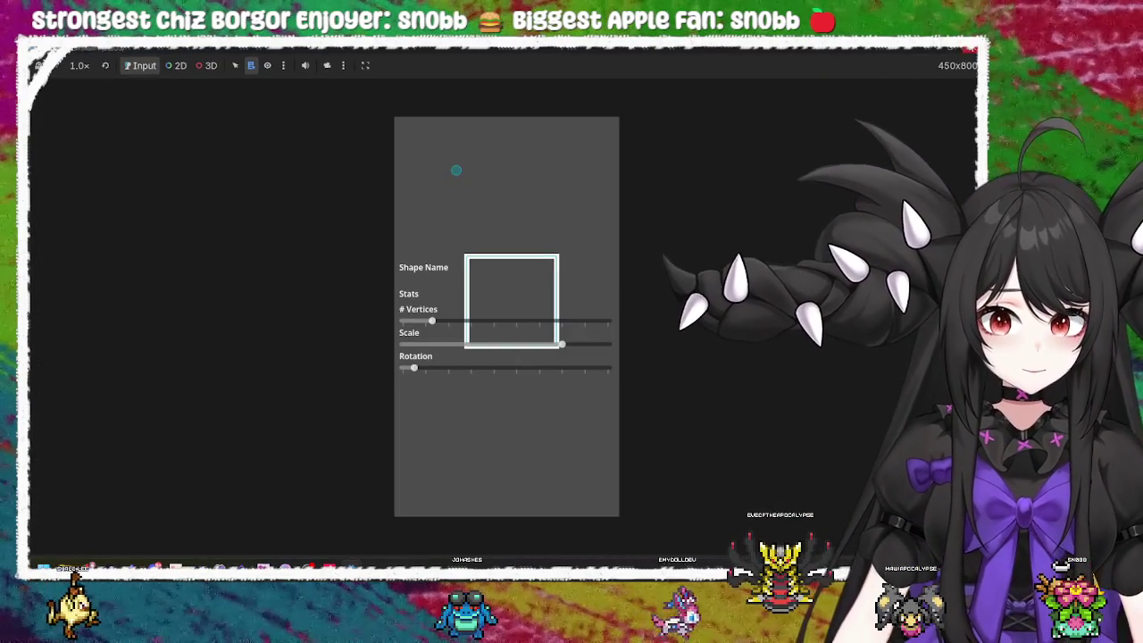
pyautogui.press('F8')
pyautogui.click(887, 231)
pyautogui.click(879, 278)
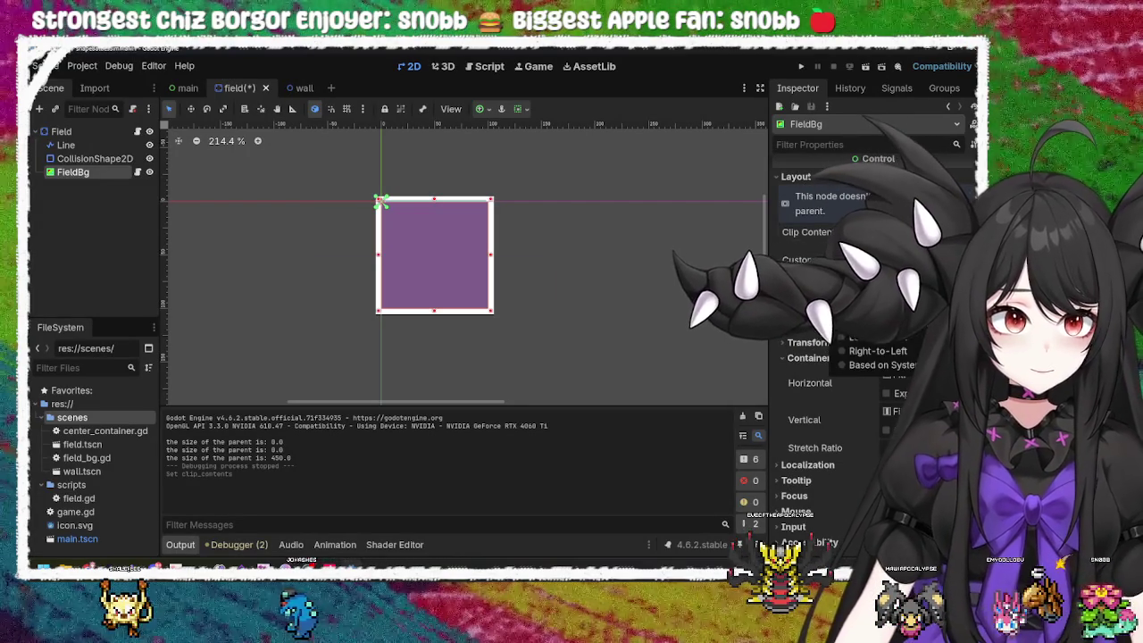
pyautogui.press('Escape')
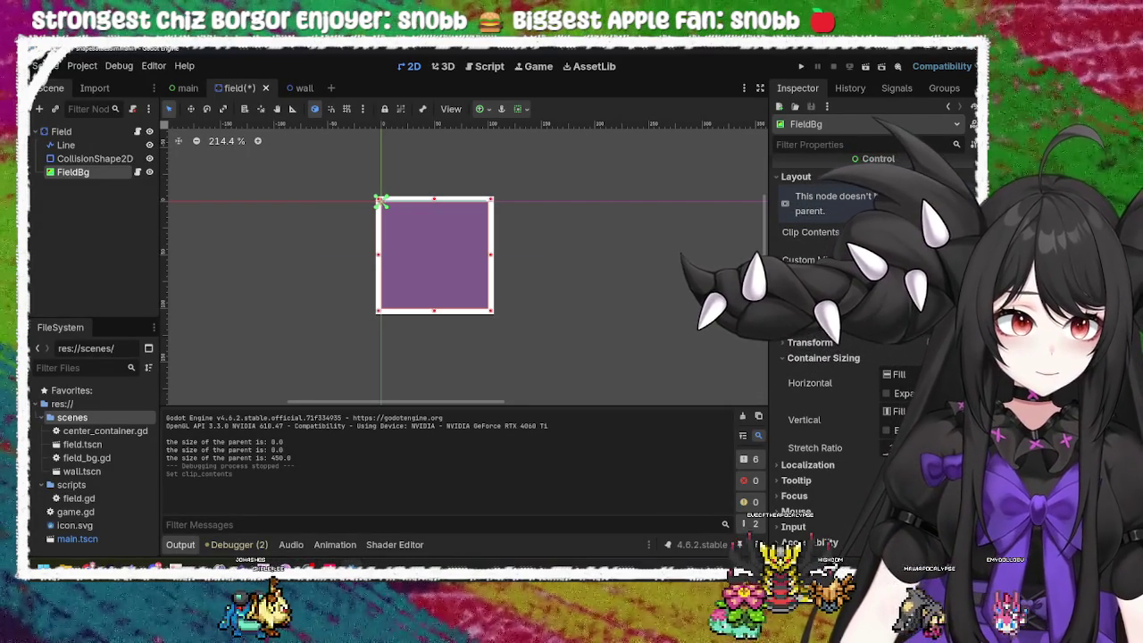
# Step: Expand FieldBg's Layout Transform section and examine its Position, Scale and Size properties
pyautogui.click(810, 342)
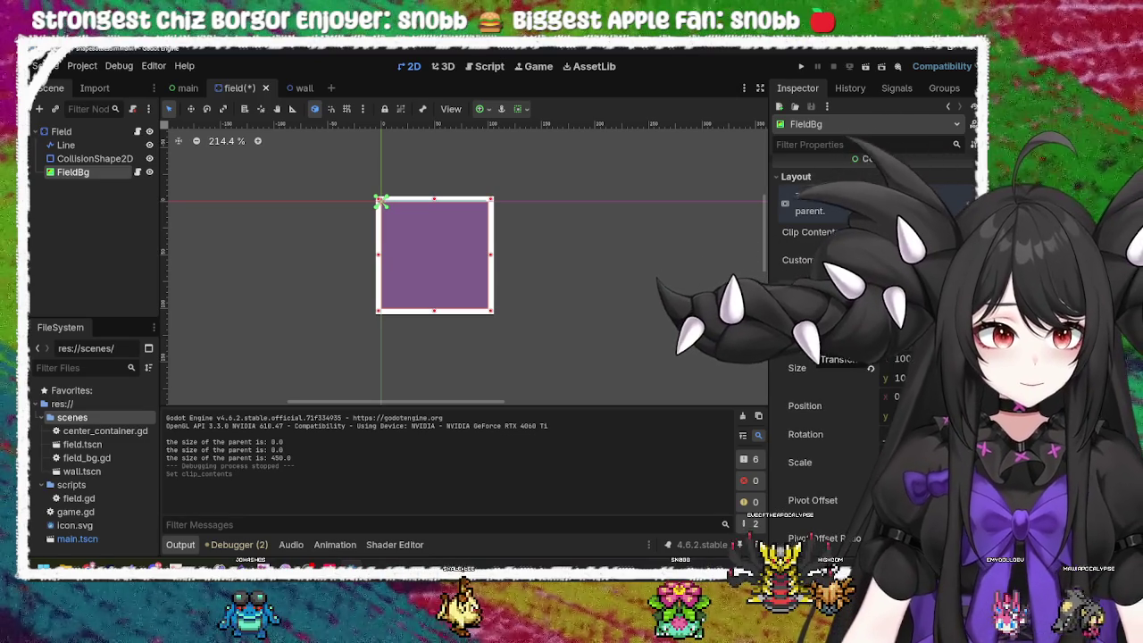
pyautogui.moveTo(831, 402)
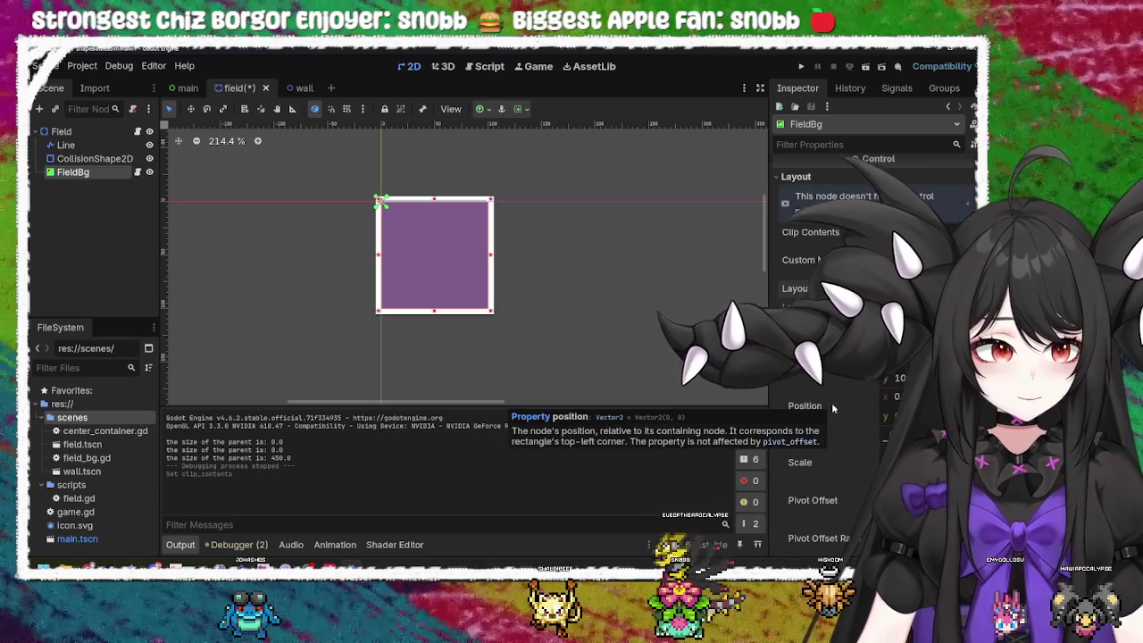
pyautogui.scroll(-1, 831, 407)
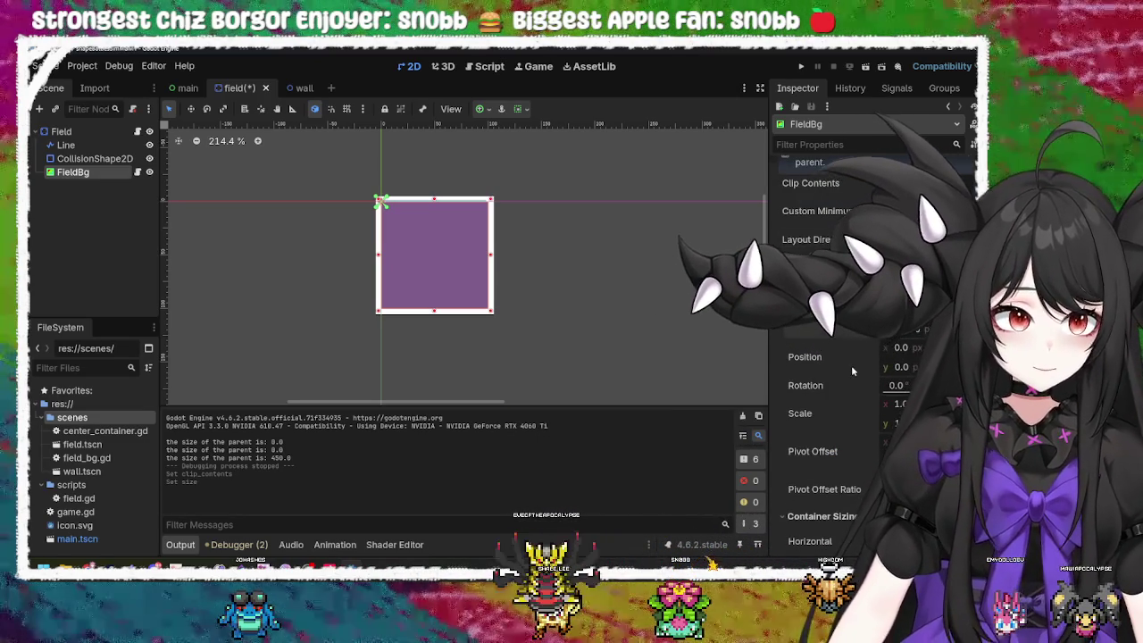
pyautogui.scroll(-1, 850, 365)
pyautogui.moveTo(851, 365)
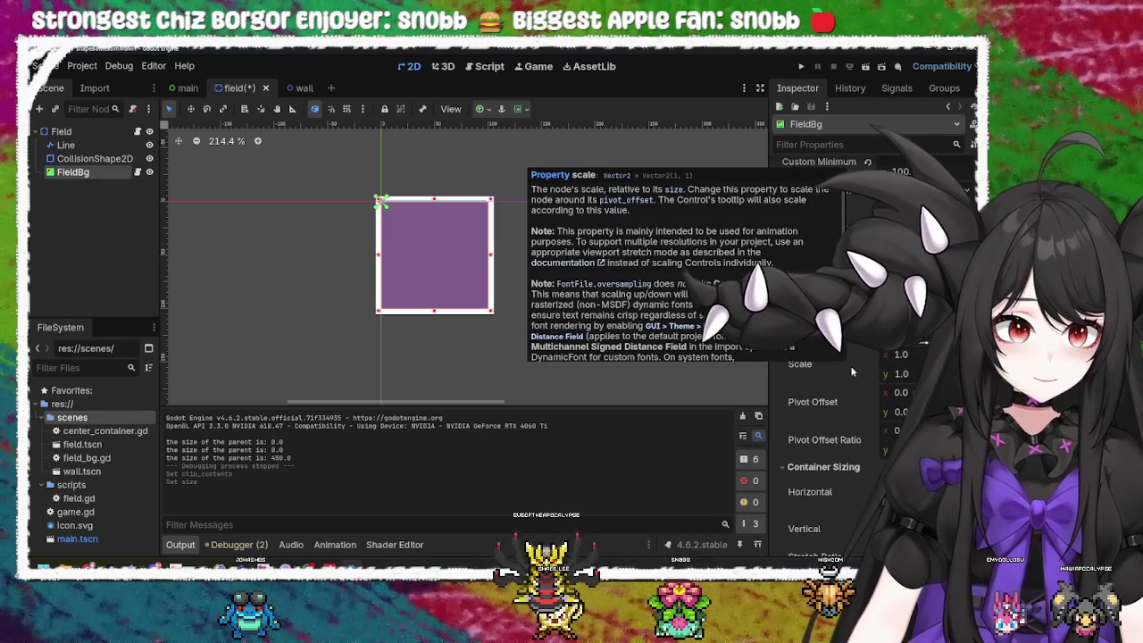
pyautogui.moveTo(803, 269)
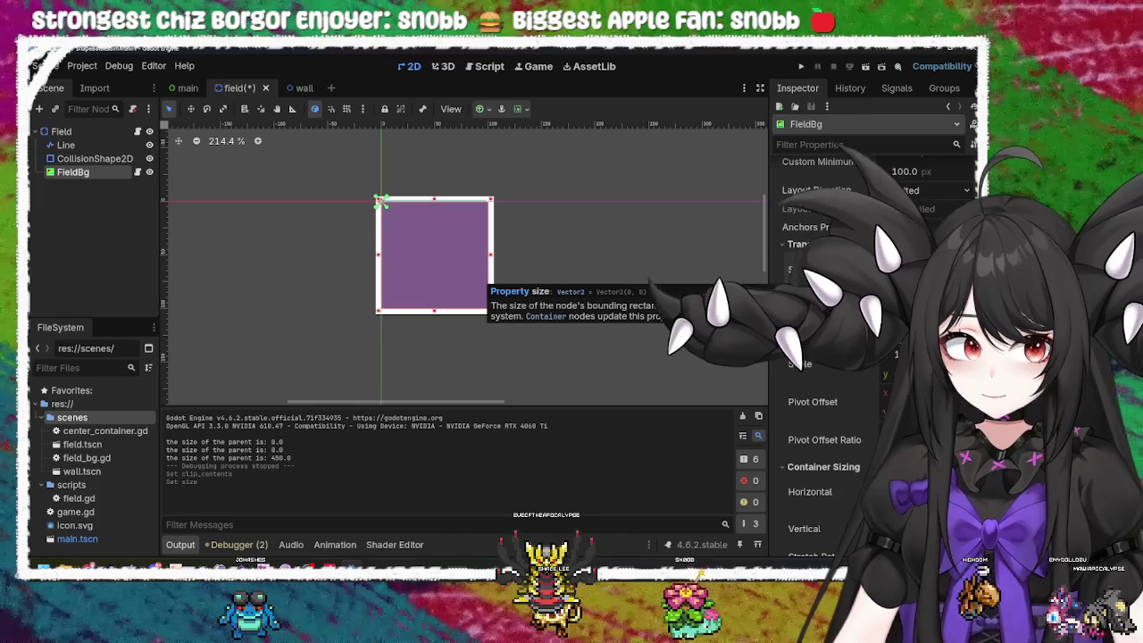
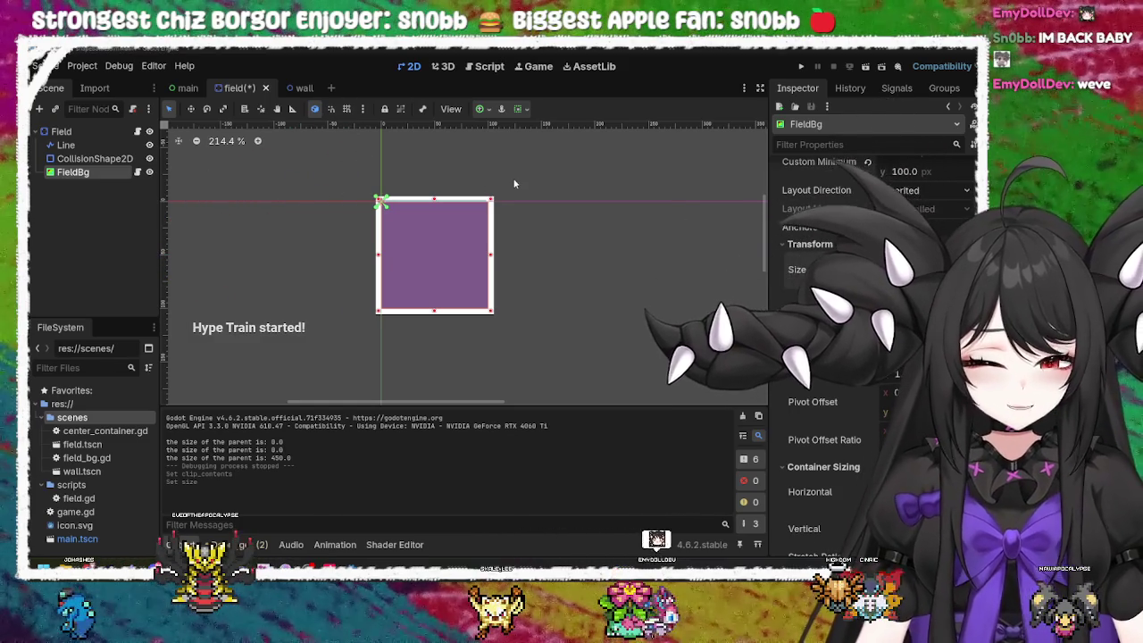
# Step: Box-select the purple FieldBg square on the canvas, then save the field scene
pyautogui.click(570, 242)
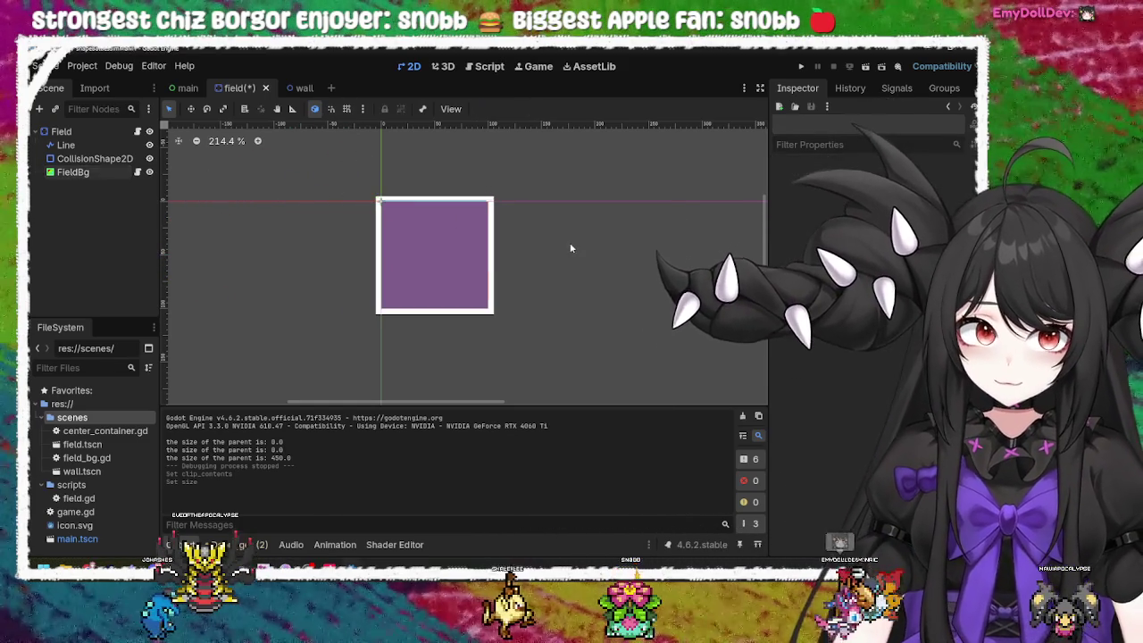
pyautogui.moveTo(550, 177); pyautogui.dragTo(334, 337)
pyautogui.click(612, 174)
pyautogui.moveTo(559, 132); pyautogui.dragTo(359, 344)
pyautogui.click(583, 151)
pyautogui.moveTo(577, 154); pyautogui.dragTo(291, 354)
pyautogui.click(564, 197)
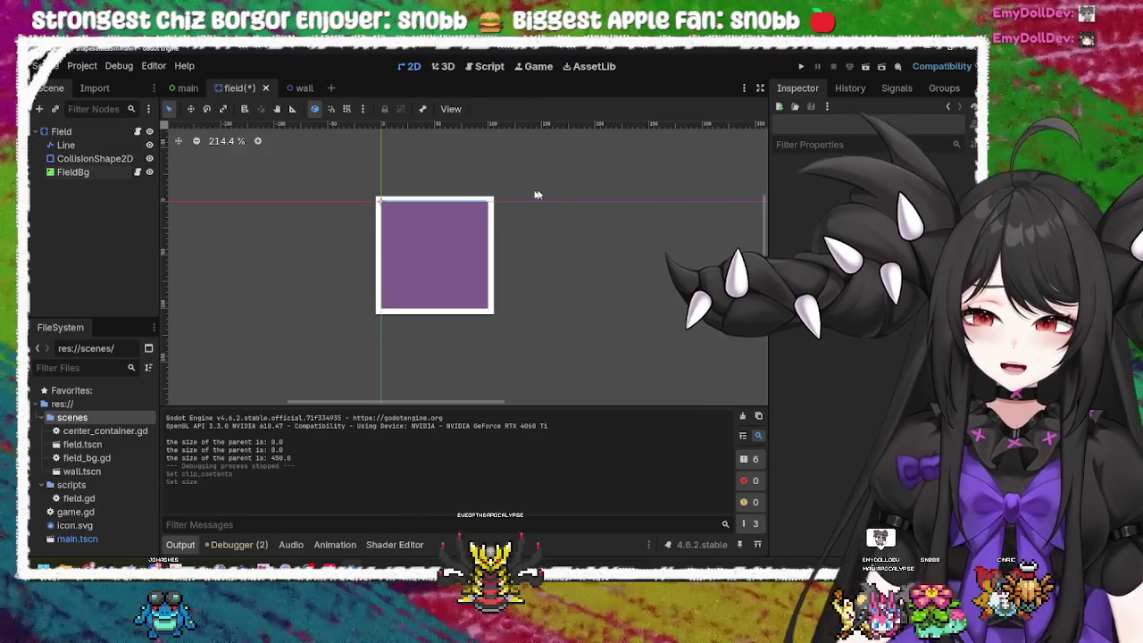
pyautogui.hotkey('ctrl', 's')
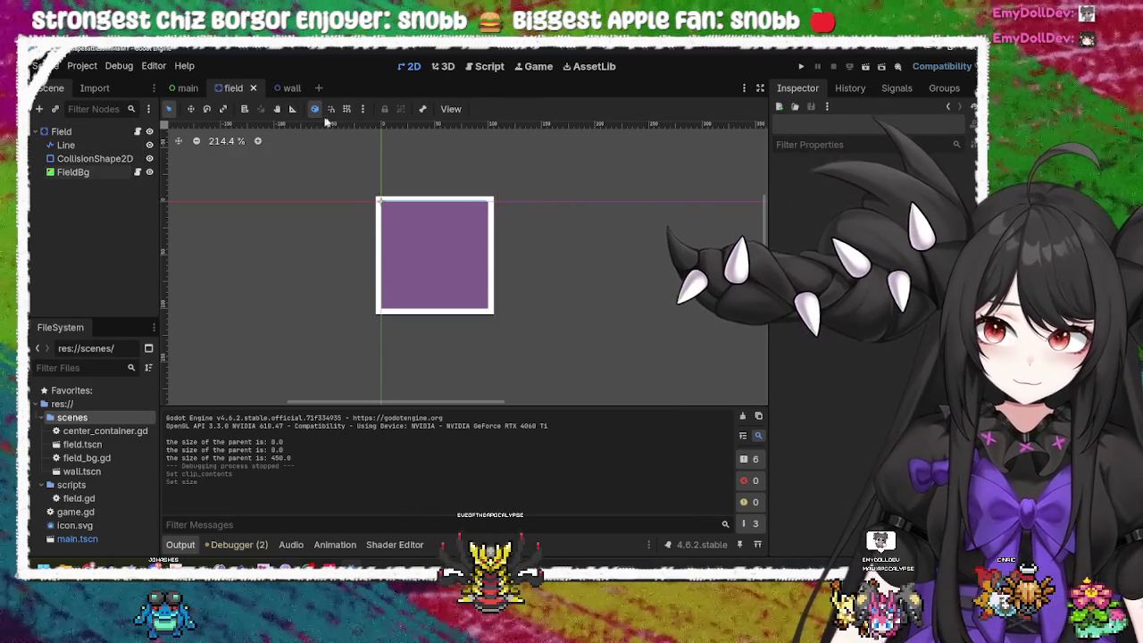
# Step: Run the game from the field scene to see how the purple background fits
pyautogui.click(187, 88)
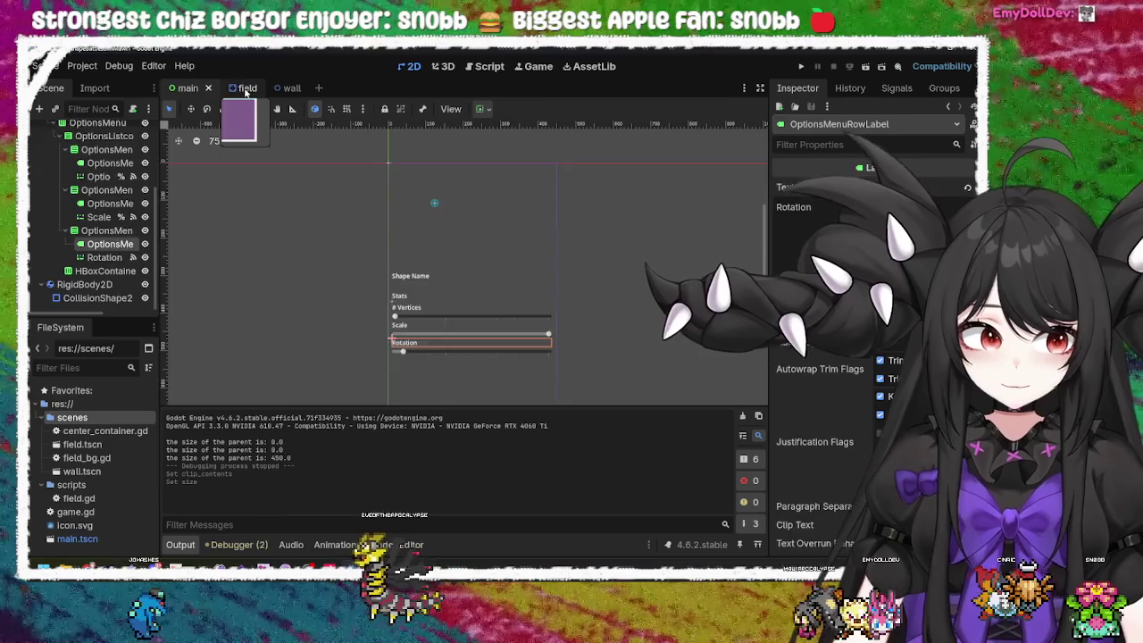
pyautogui.click(246, 90)
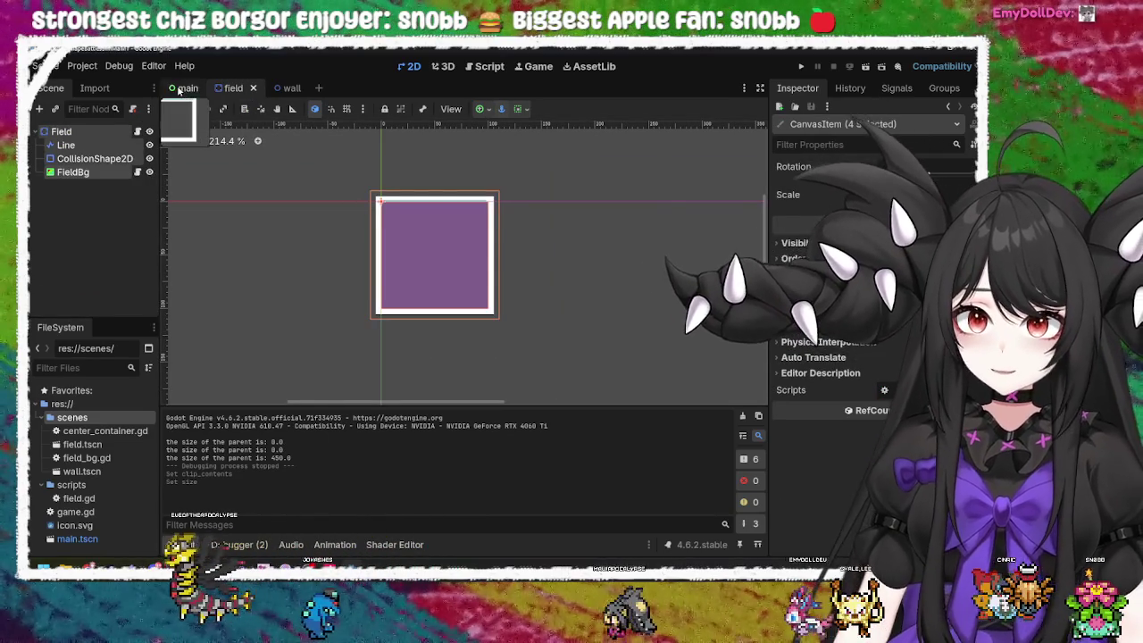
pyautogui.click(803, 67)
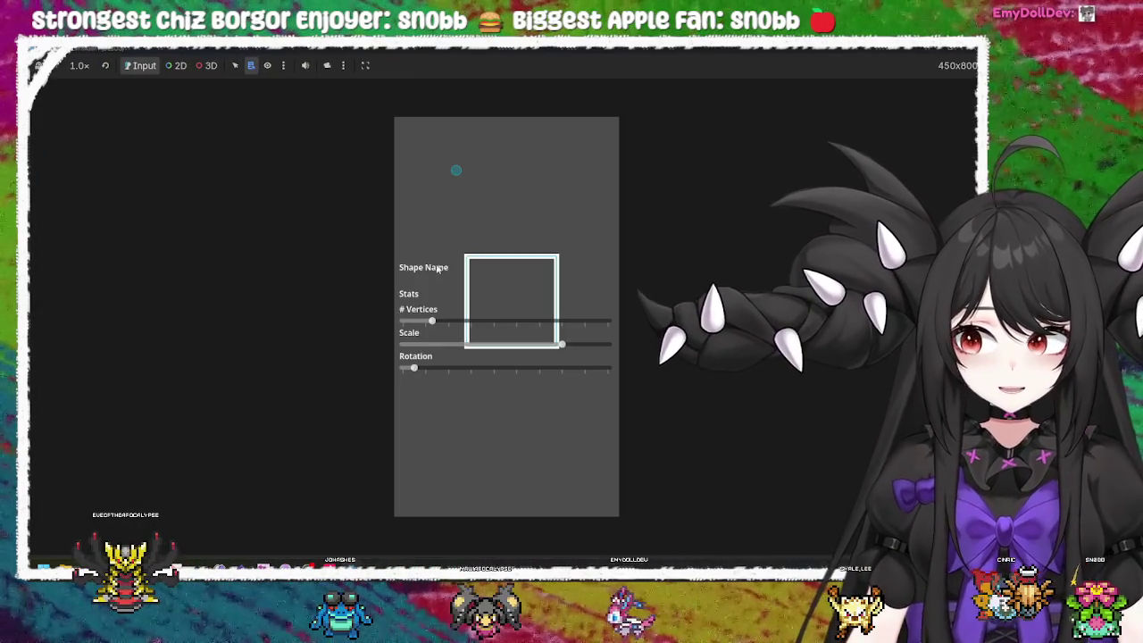
pyautogui.press('F8')
# Step: Select FieldBg alone, test-run the game again, then reparent FieldBg under the Line node
pyautogui.click(563, 256)
pyautogui.moveTo(523, 150); pyautogui.dragTo(340, 320)
pyautogui.click(73, 172)
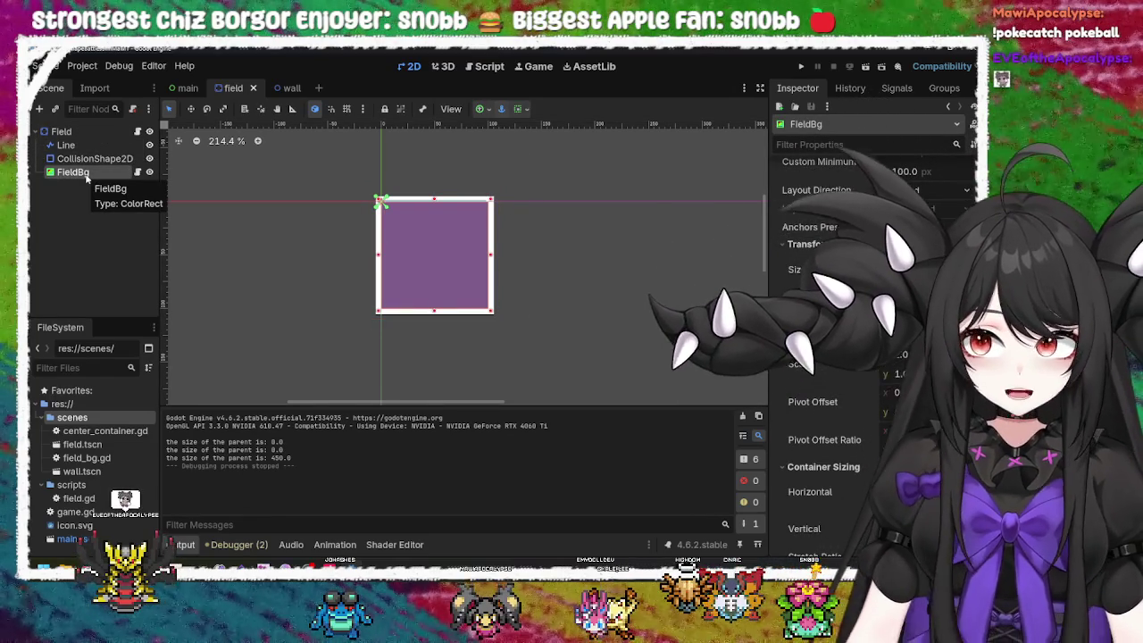
pyautogui.click(87, 176)
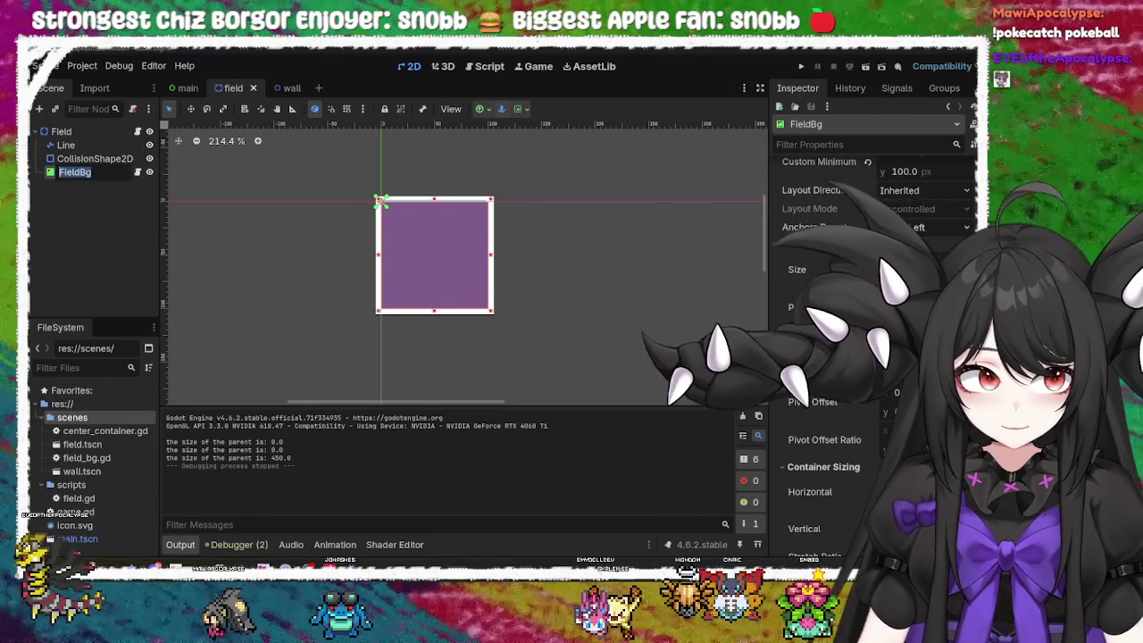
pyautogui.scroll(5, 866, 164)
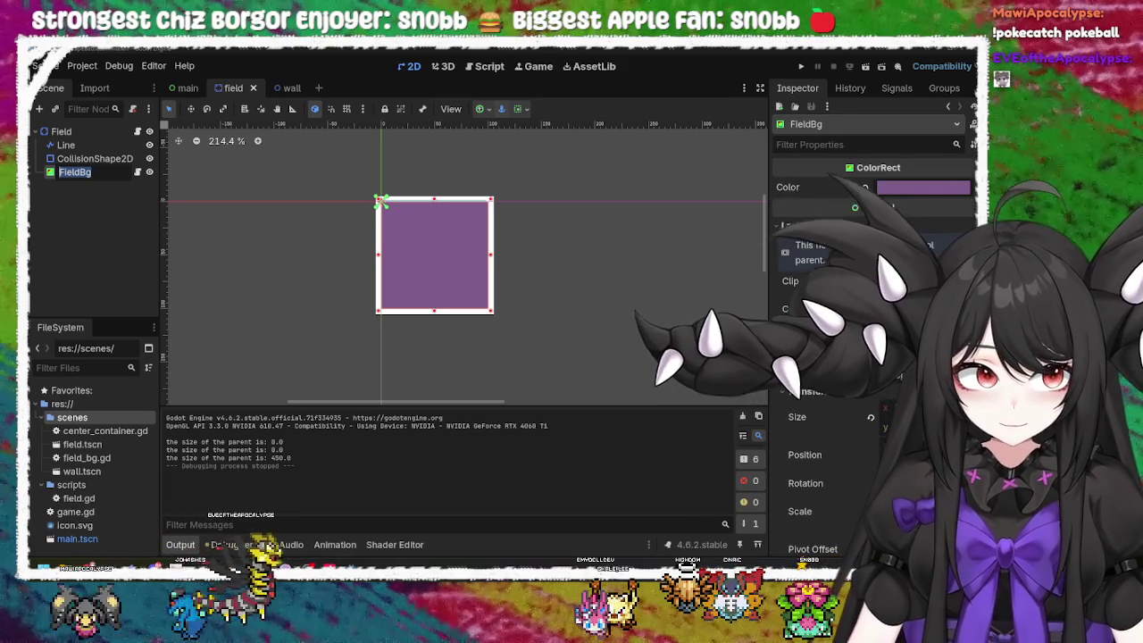
pyautogui.press('Escape')
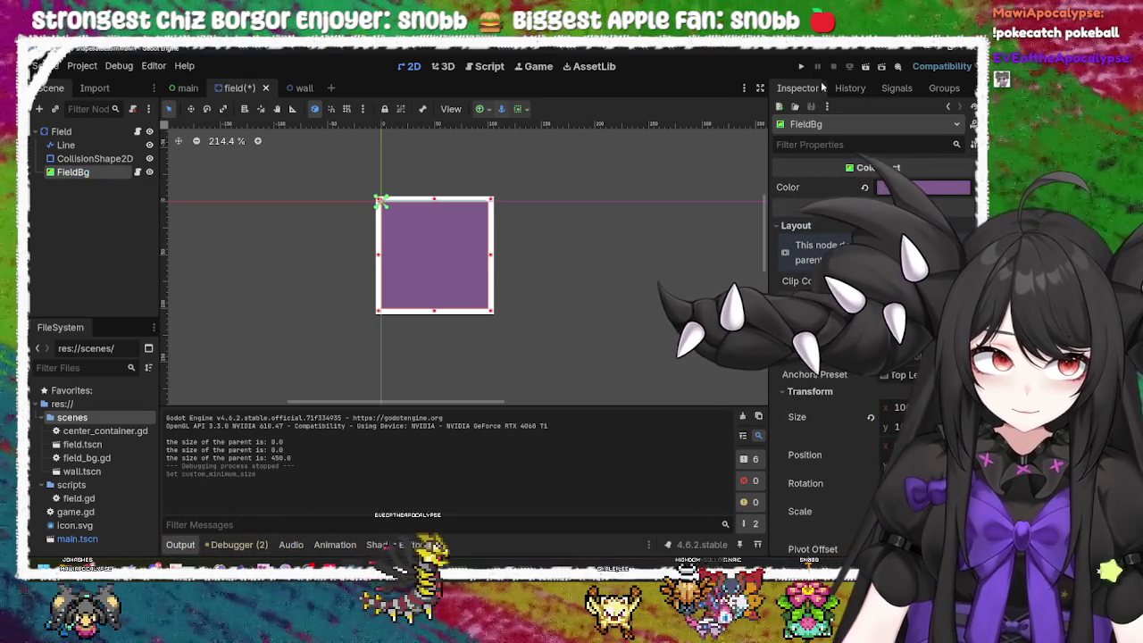
pyautogui.click(799, 68)
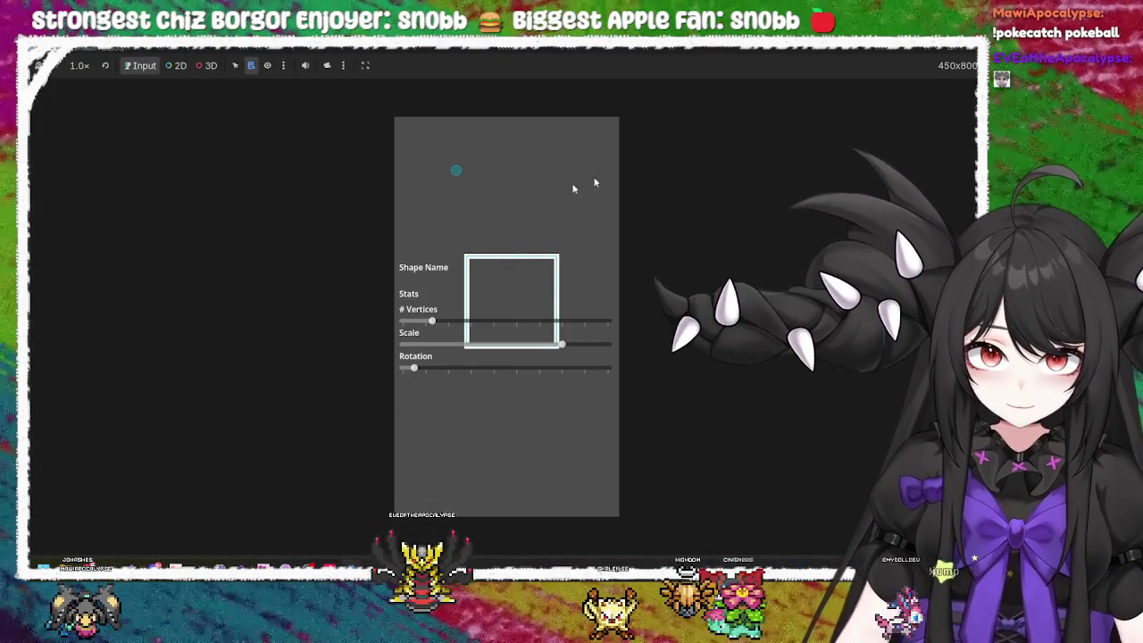
pyautogui.press('F8')
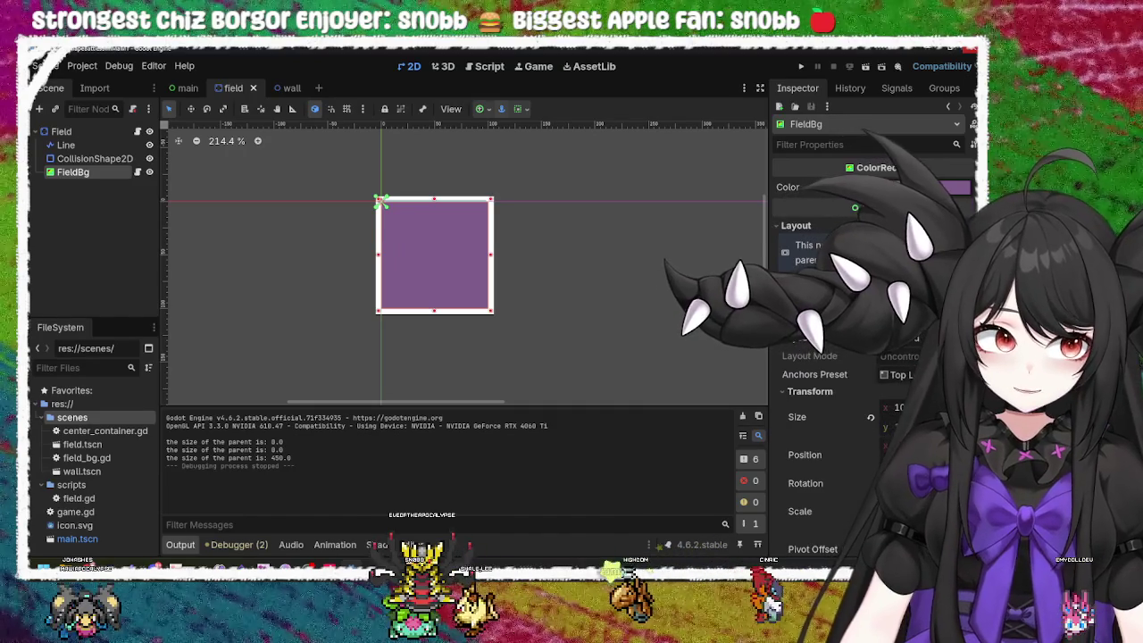
pyautogui.click(592, 283)
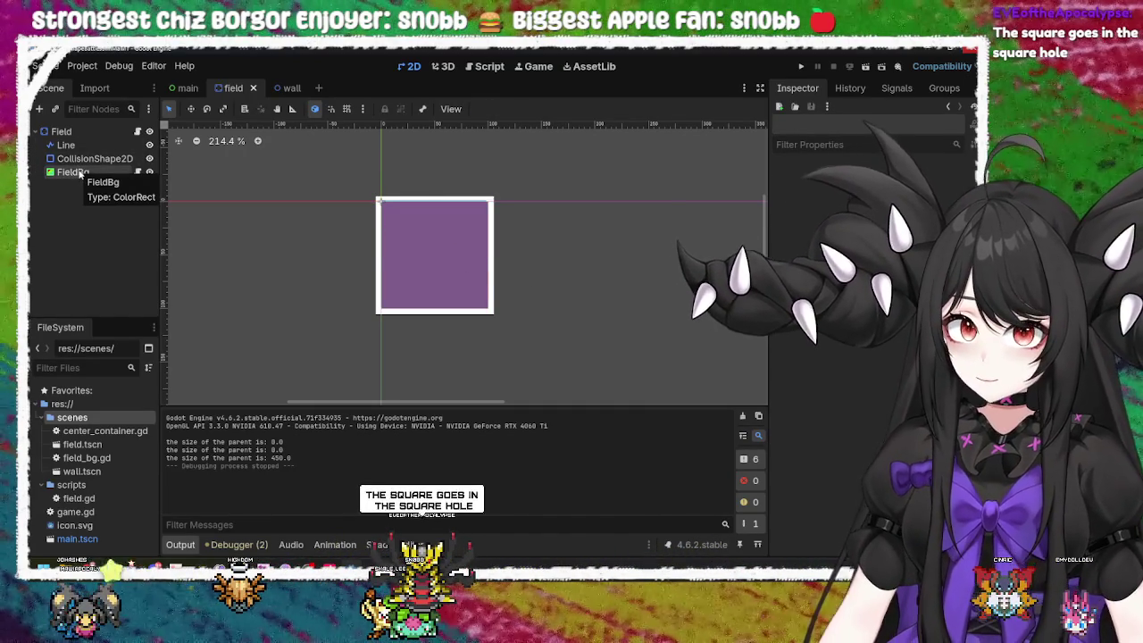
pyautogui.moveTo(73, 173); pyautogui.dragTo(73, 152)
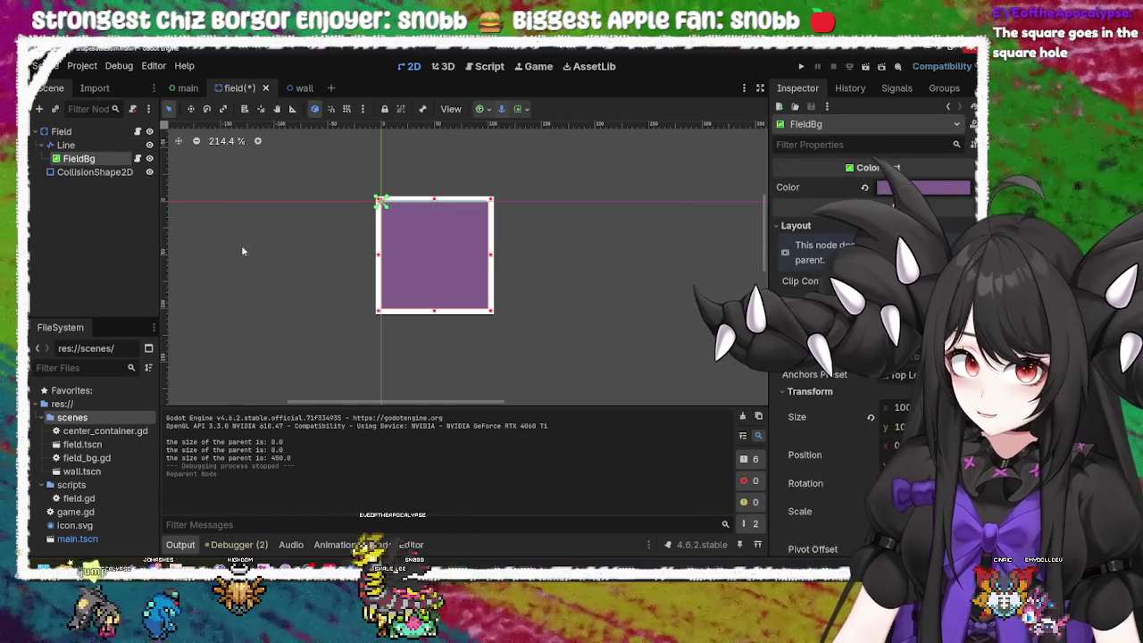
pyautogui.click(801, 66)
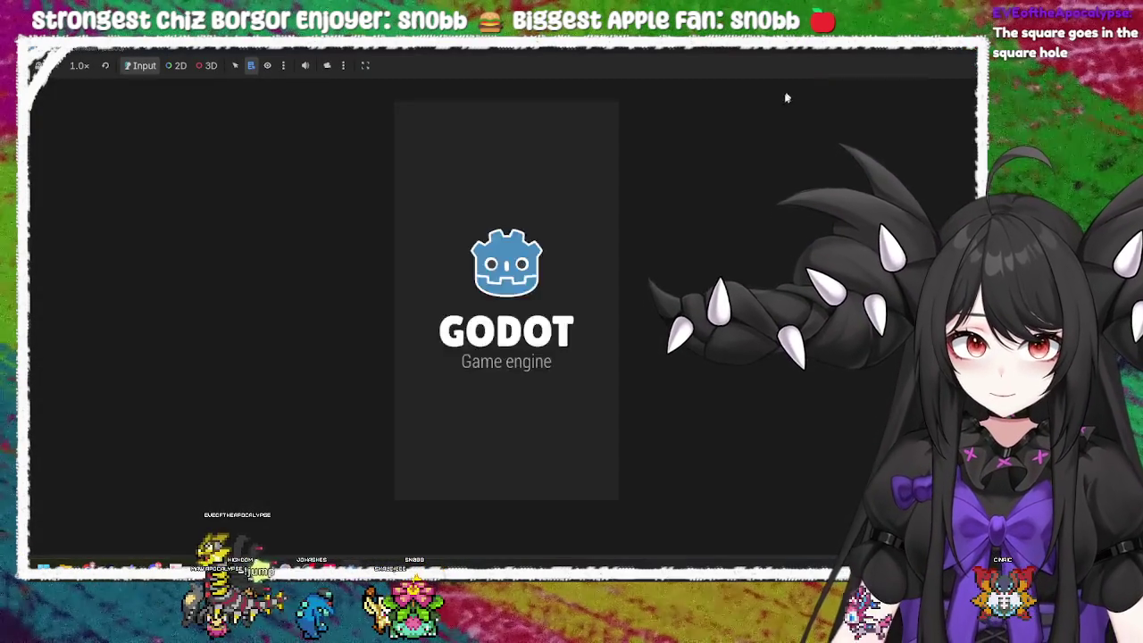
pyautogui.press('F8')
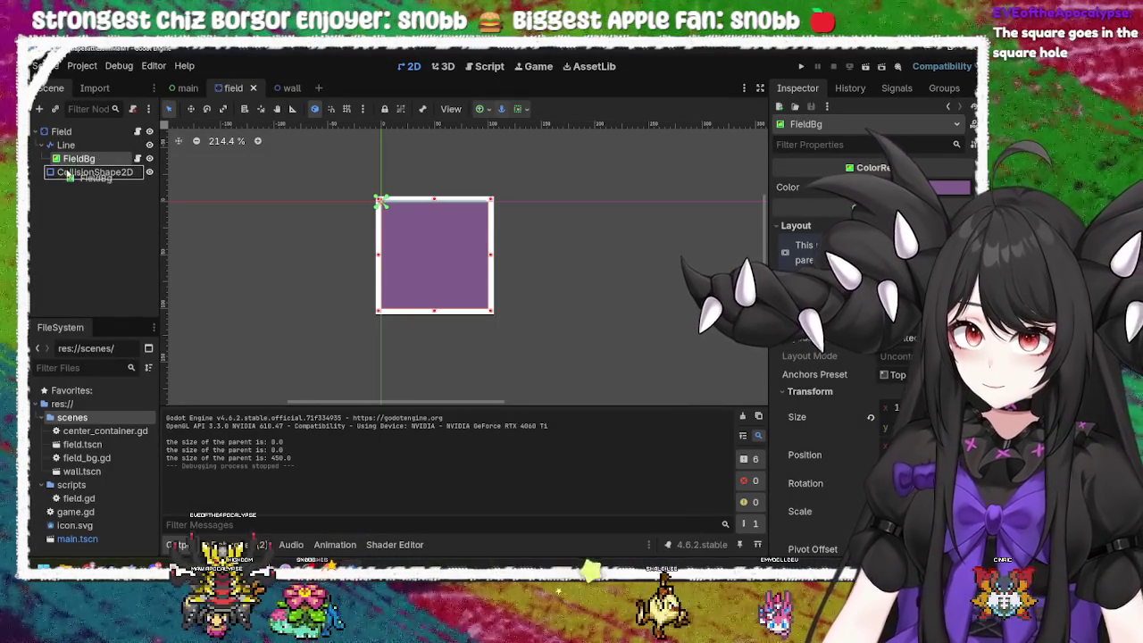
pyautogui.moveTo(70, 175); pyautogui.dragTo(90, 176)
pyautogui.click(934, 47)
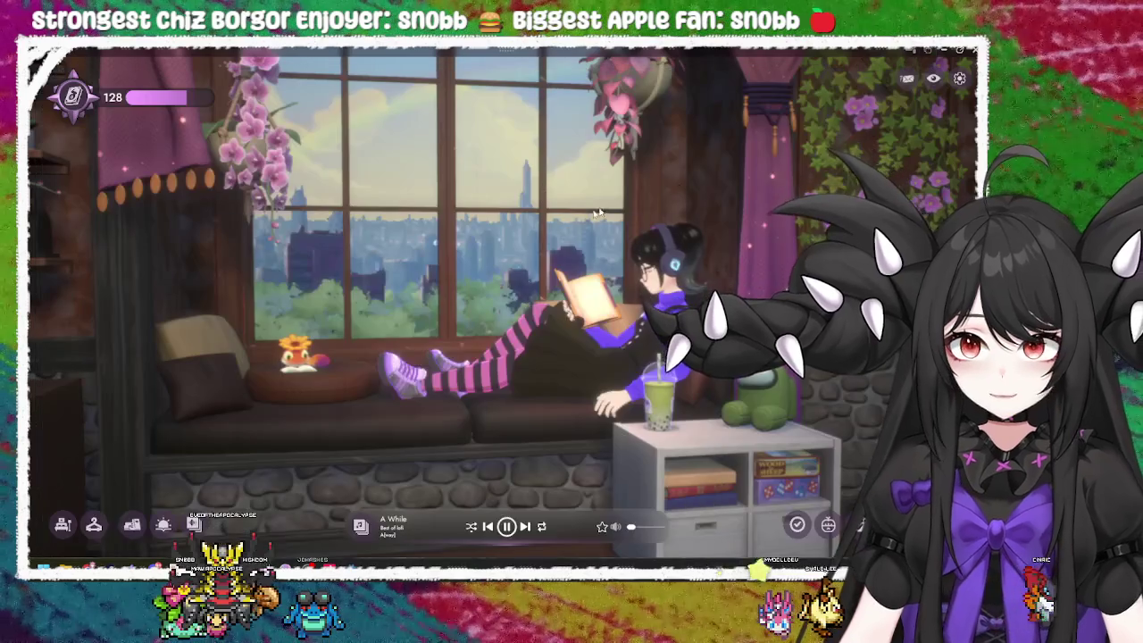
pyautogui.hotkey('alt', 'Tab')
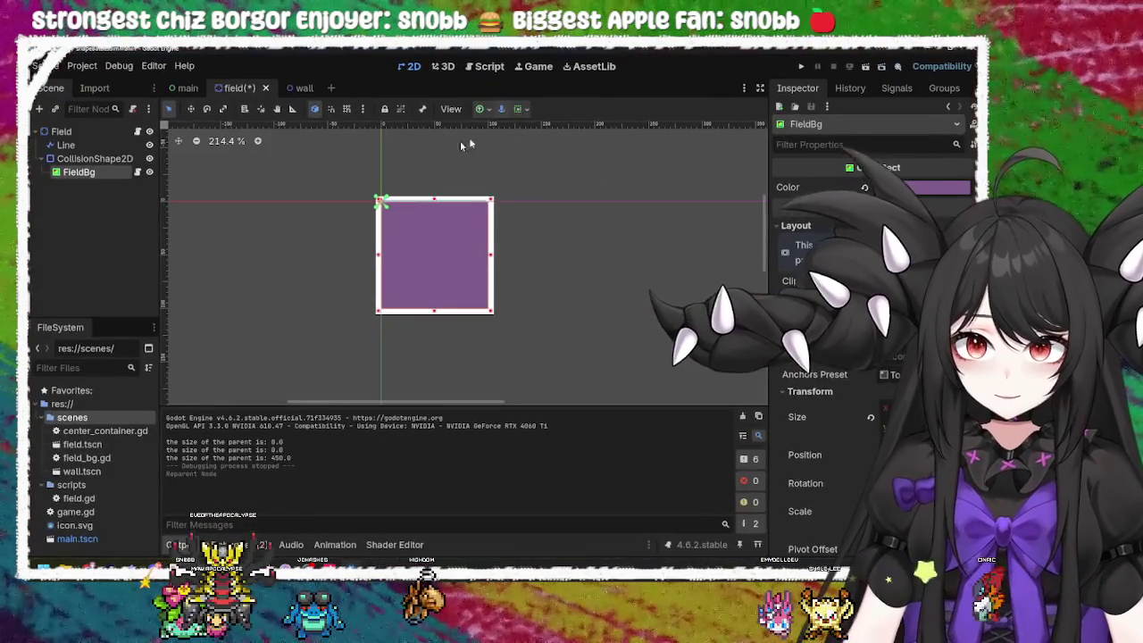
pyautogui.click(802, 67)
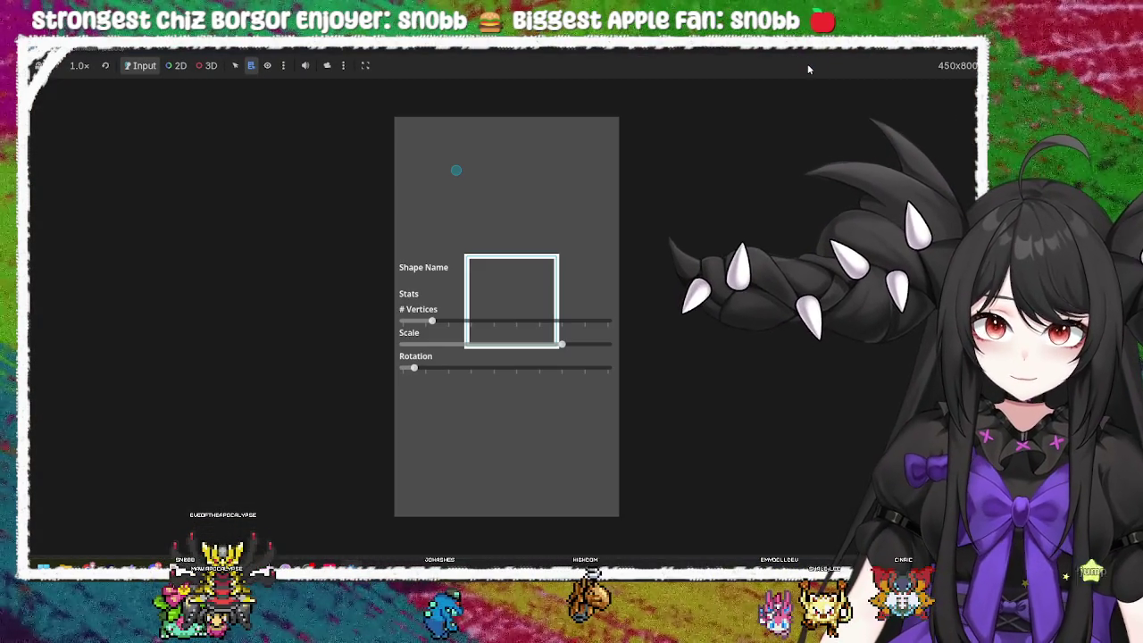
pyautogui.click(931, 52)
pyautogui.moveTo(83, 179); pyautogui.dragTo(68, 132)
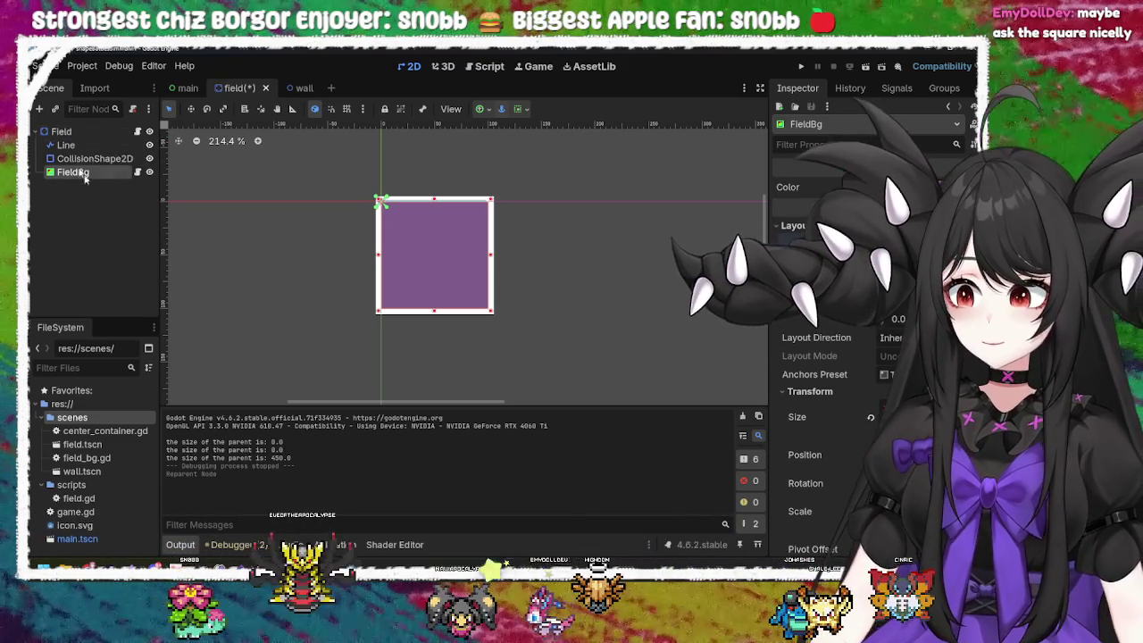
pyautogui.click(803, 68)
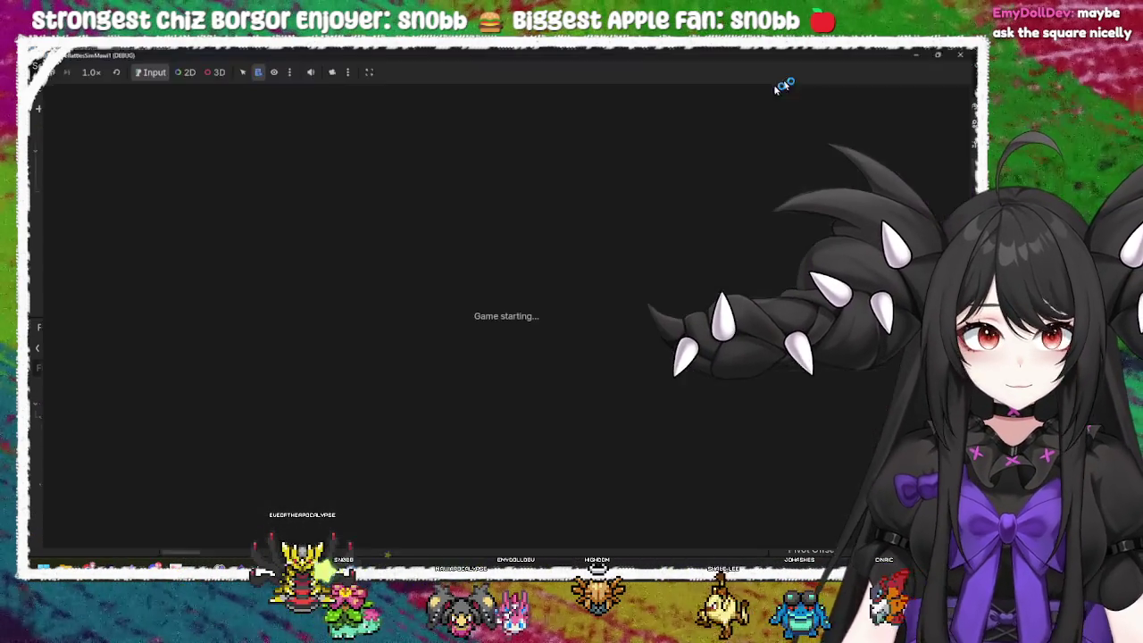
pyautogui.press('F8')
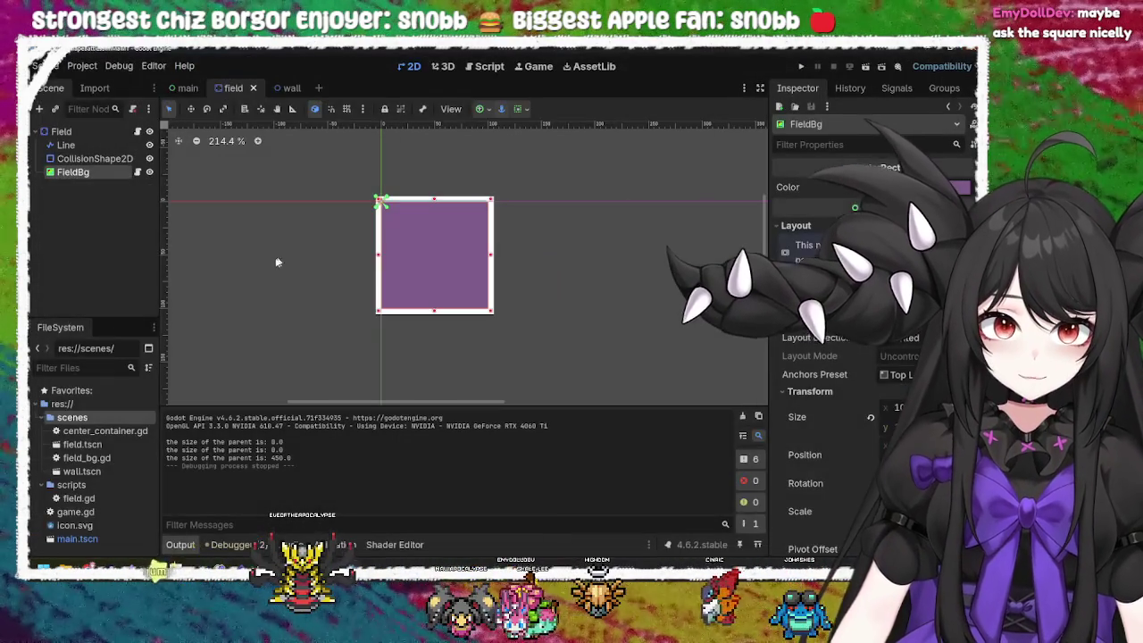
pyautogui.moveTo(584, 157)
pyautogui.mouseDown()
pyautogui.moveTo(264, 362)
pyautogui.moveTo(366, 318)
pyautogui.mouseUp()
pyautogui.click(93, 174)
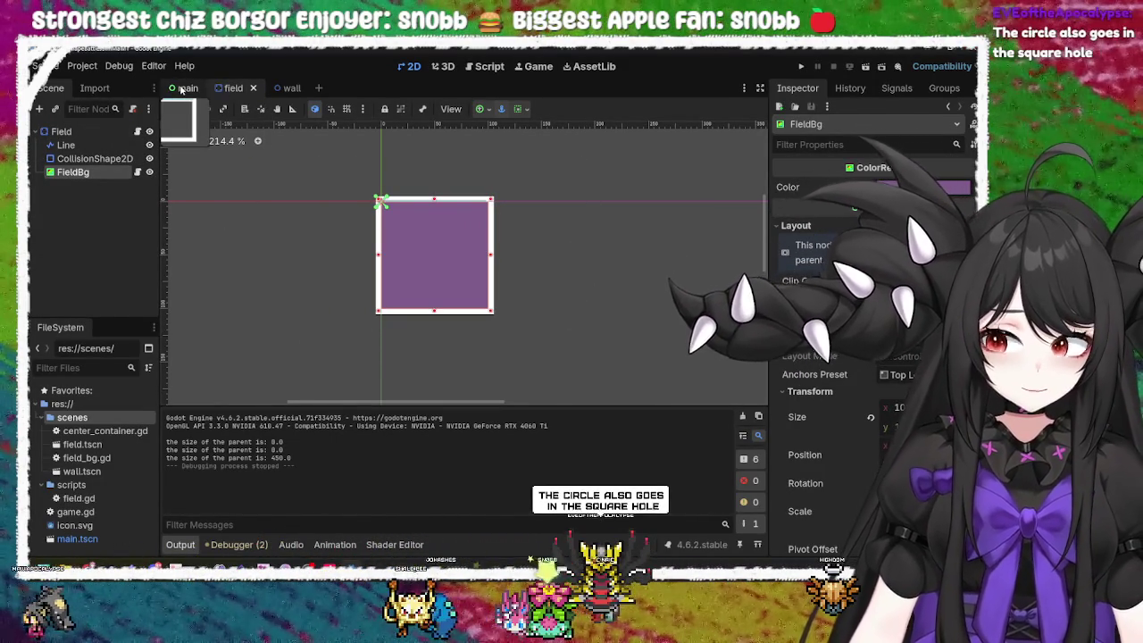
pyautogui.click(183, 88)
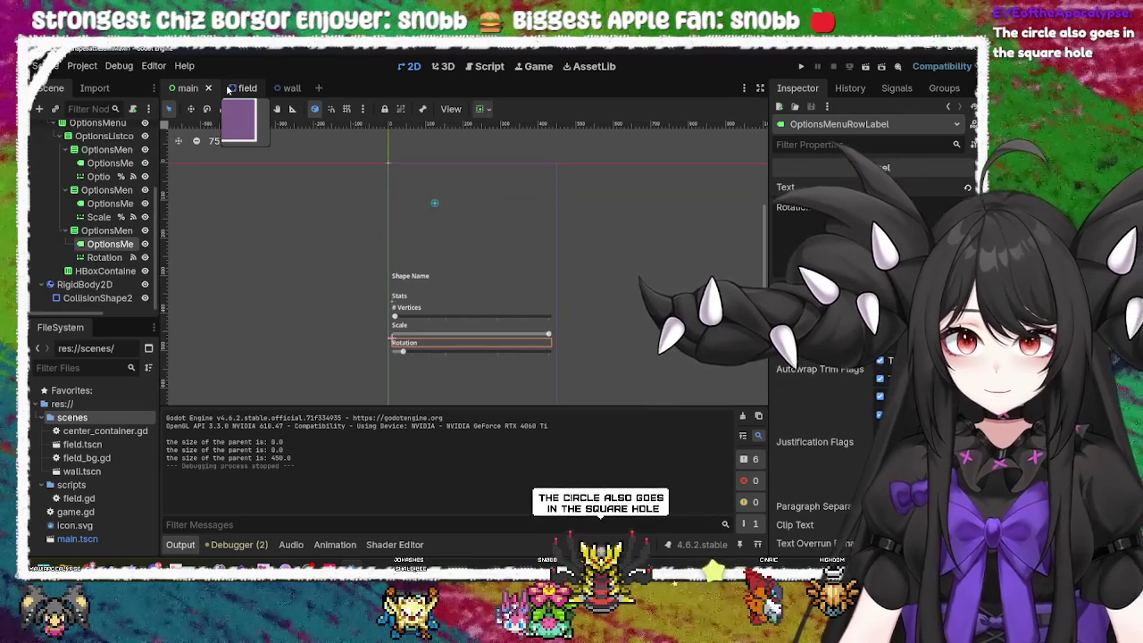
# Step: Switch to the main scene and collapse the OptionsMenu branch in the Scene dock
pyautogui.click(234, 89)
pyautogui.click(184, 88)
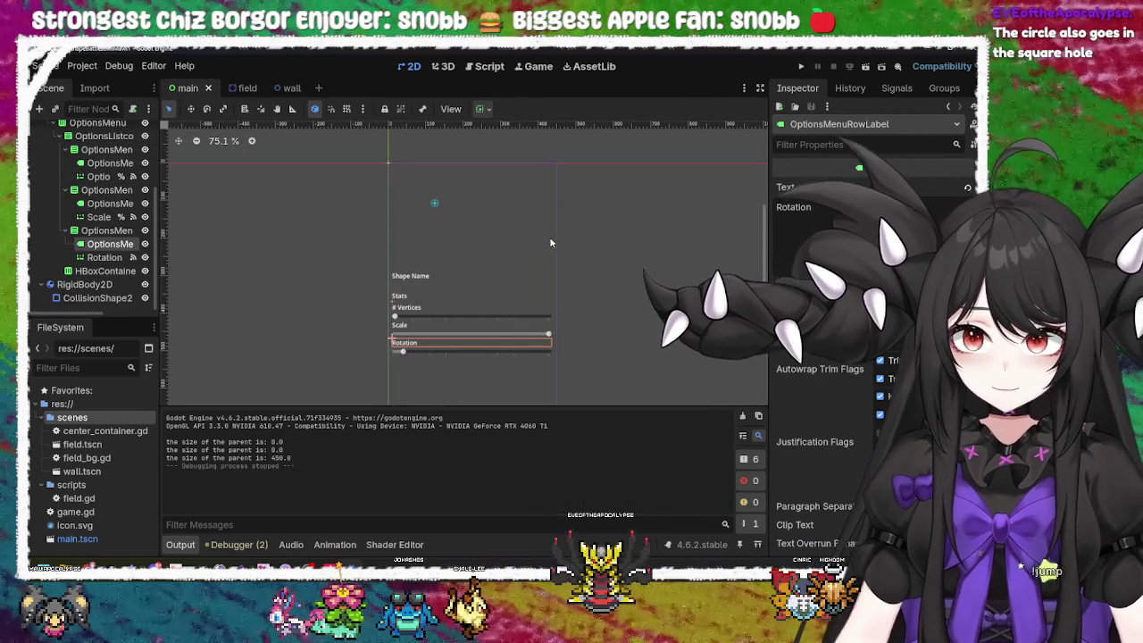
pyautogui.click(516, 266)
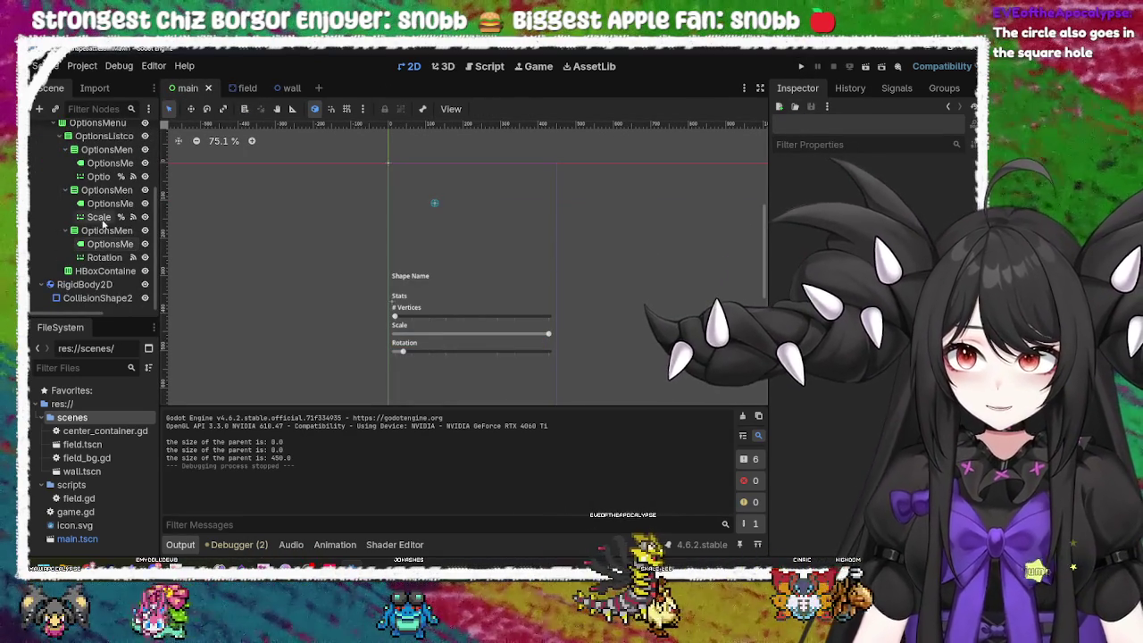
pyautogui.scroll(3, 107, 265)
pyautogui.scroll(-2, 107, 266)
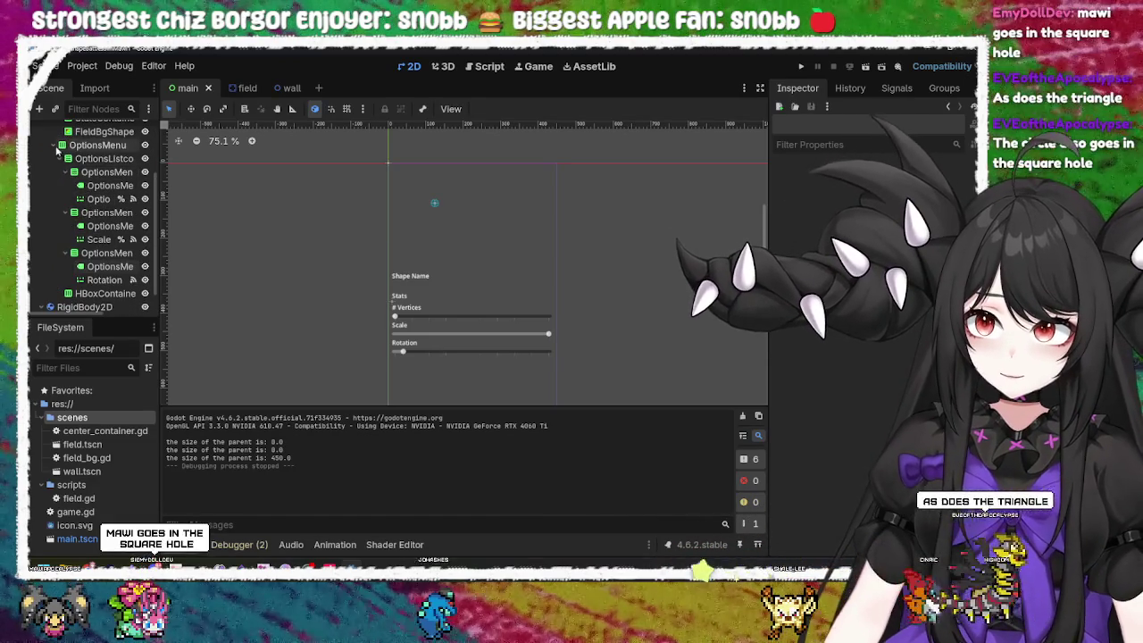
pyautogui.click(62, 144)
# Step: Inspect FieldNameLabel, StatsContainer and the FieldBgShape ColorRect inside Fieldcontainer
pyautogui.click(61, 185)
pyautogui.click(65, 198)
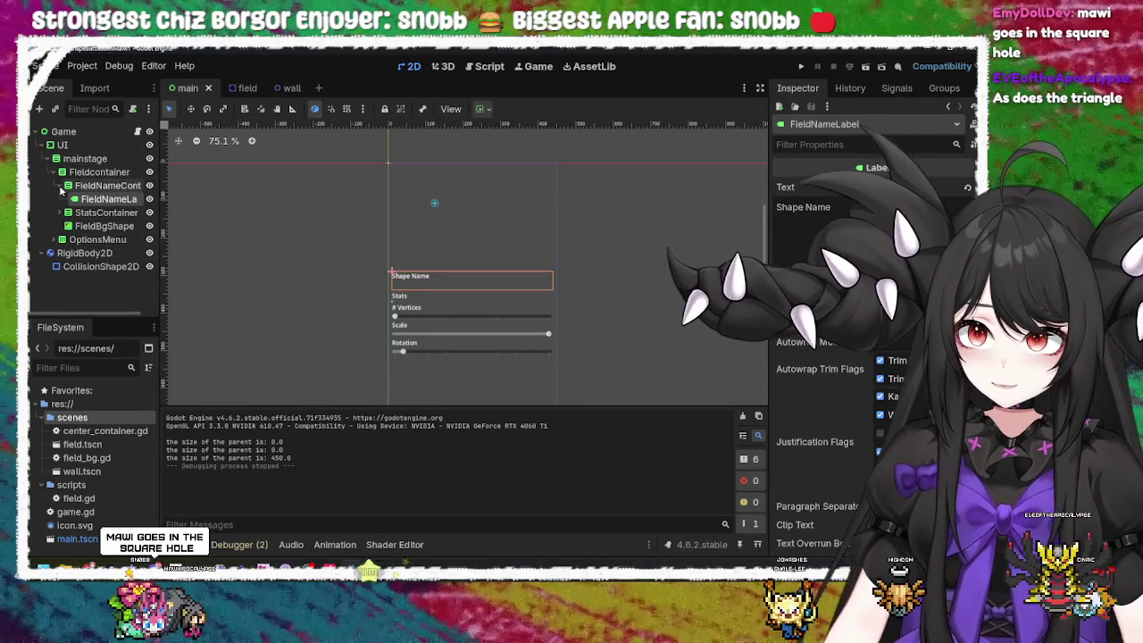
pyautogui.click(67, 184)
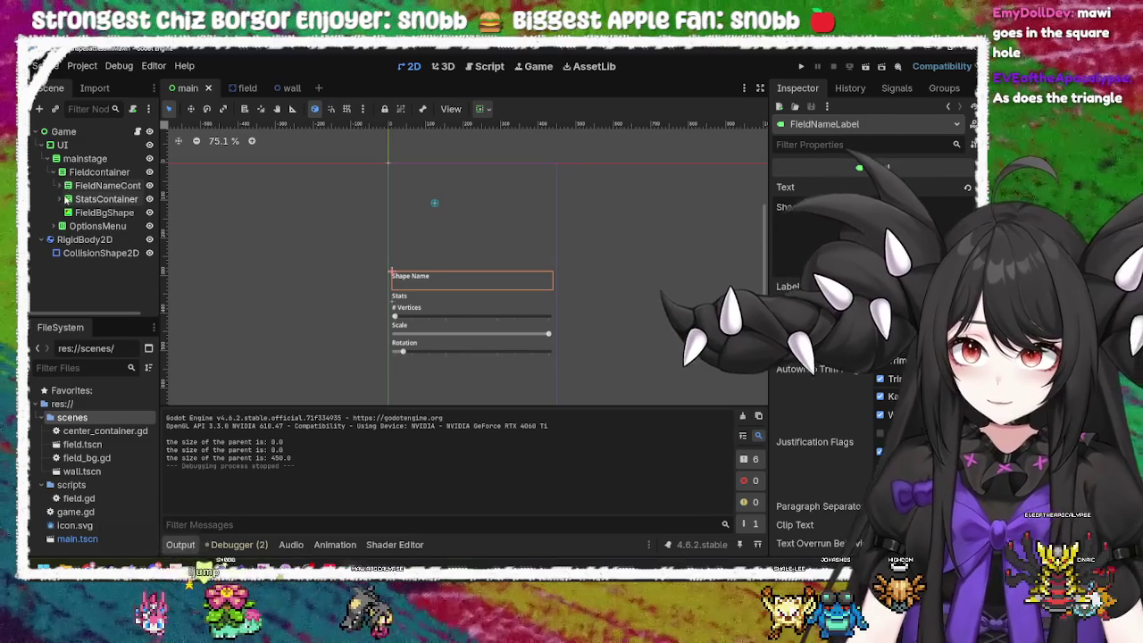
pyautogui.click(95, 214)
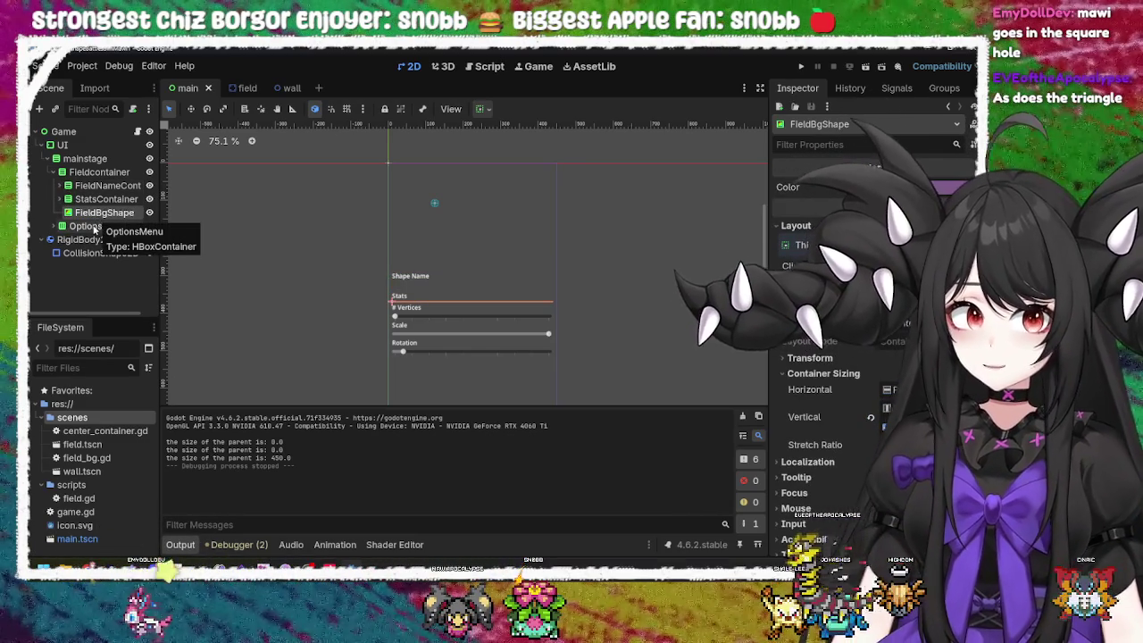
pyautogui.click(95, 200)
pyautogui.click(95, 214)
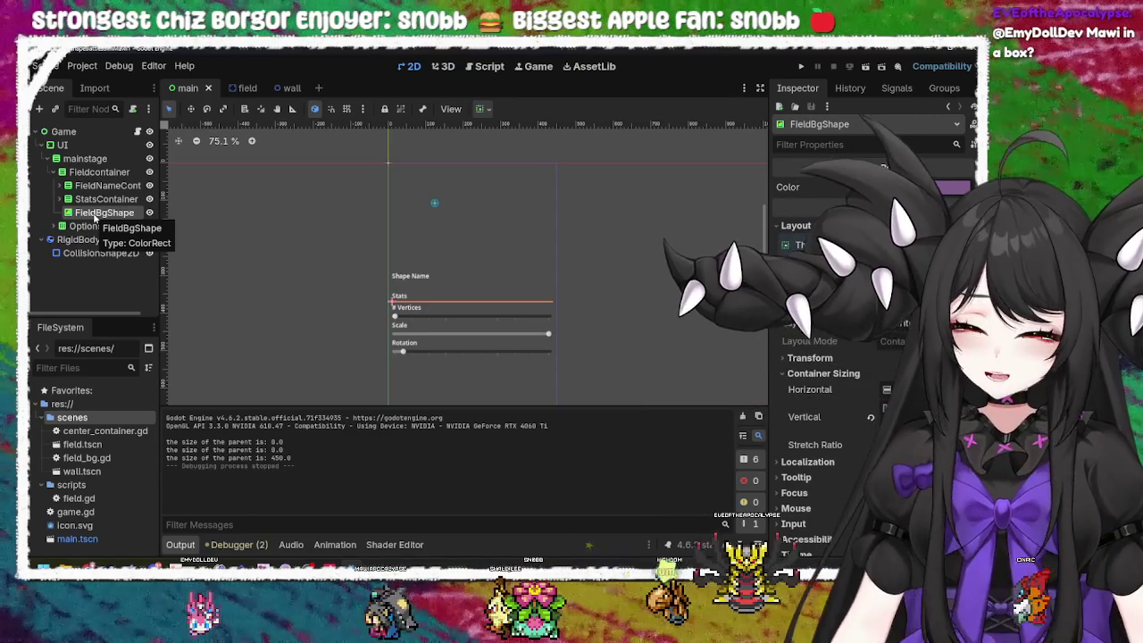
# Step: Delete the FieldBgShape node, look over mainstage, OptionsMenu and StatsContainer, and launch the game
pyautogui.press('Delete')
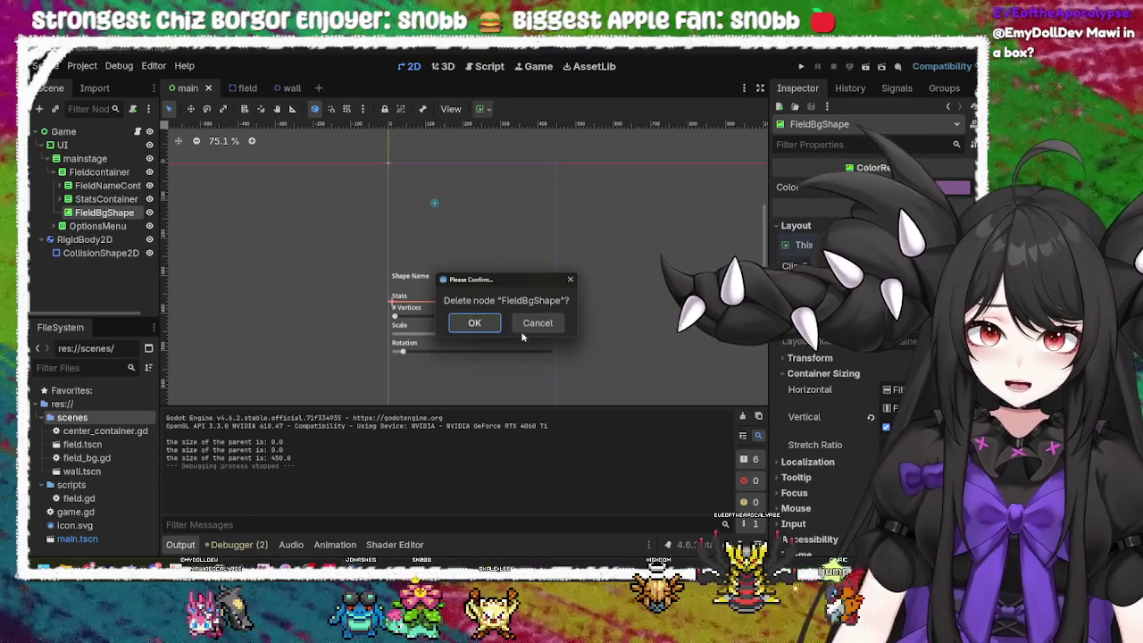
pyautogui.click(488, 329)
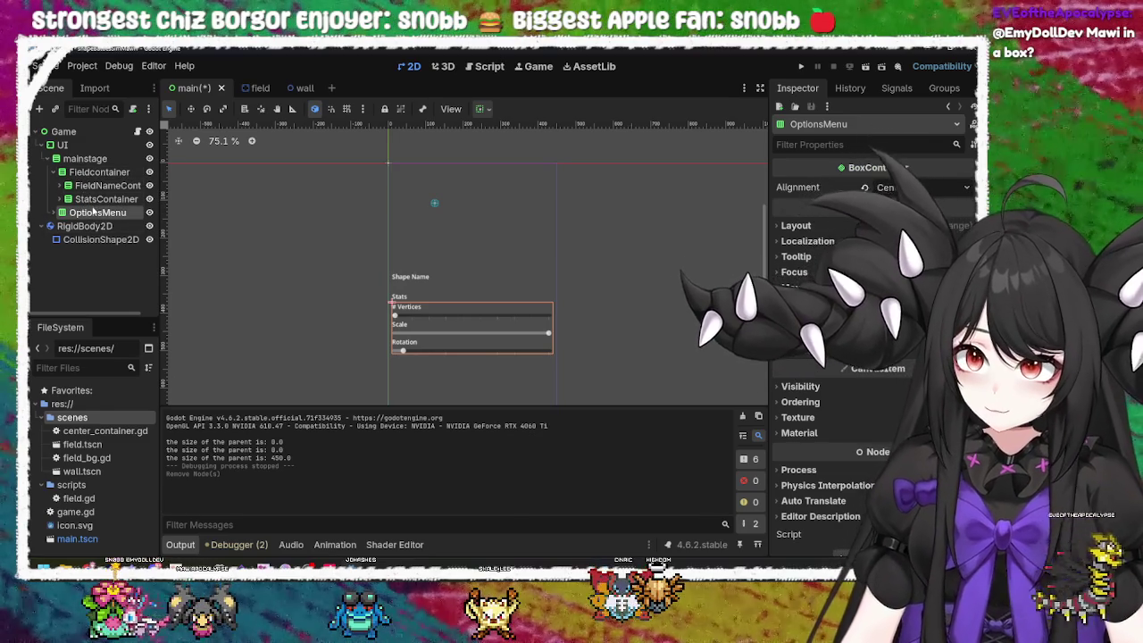
pyautogui.click(82, 158)
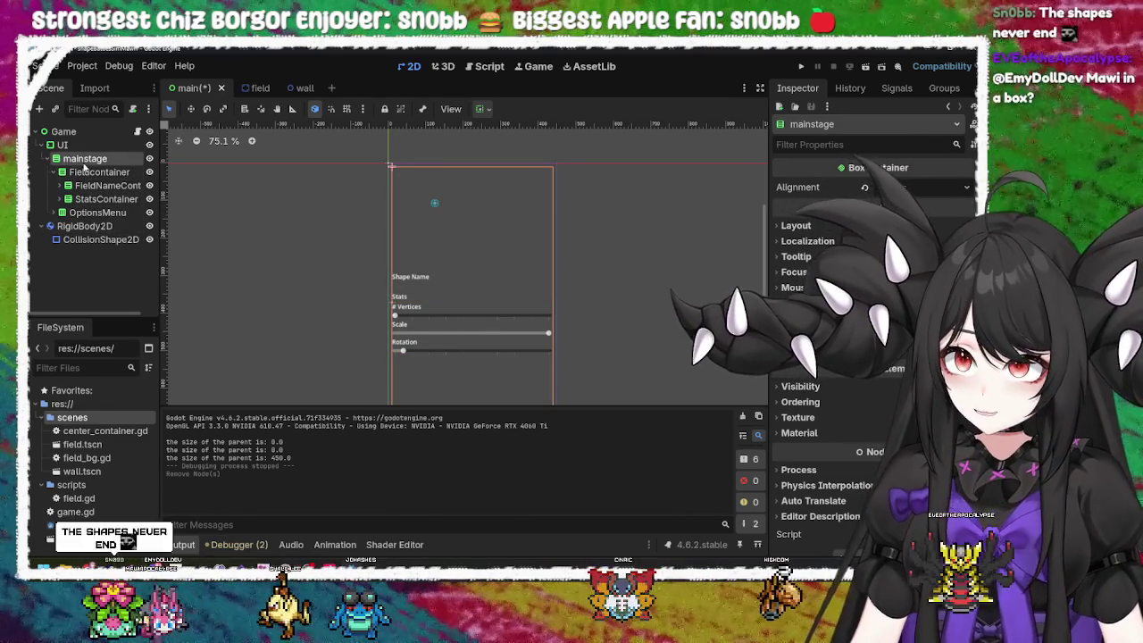
pyautogui.click(80, 213)
pyautogui.click(64, 200)
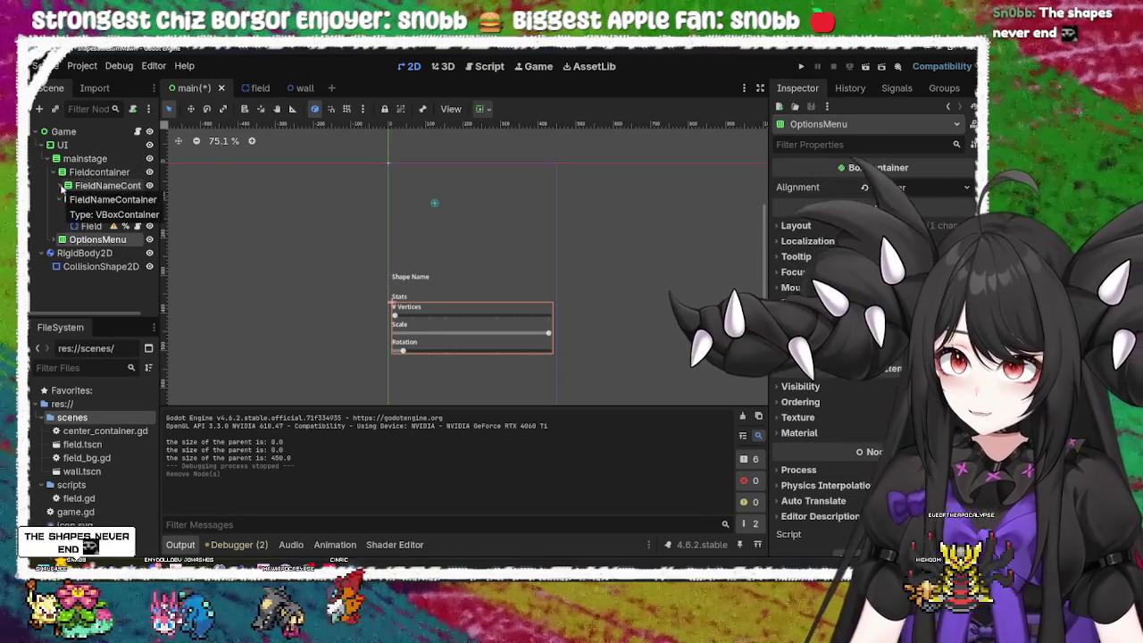
pyautogui.click(65, 199)
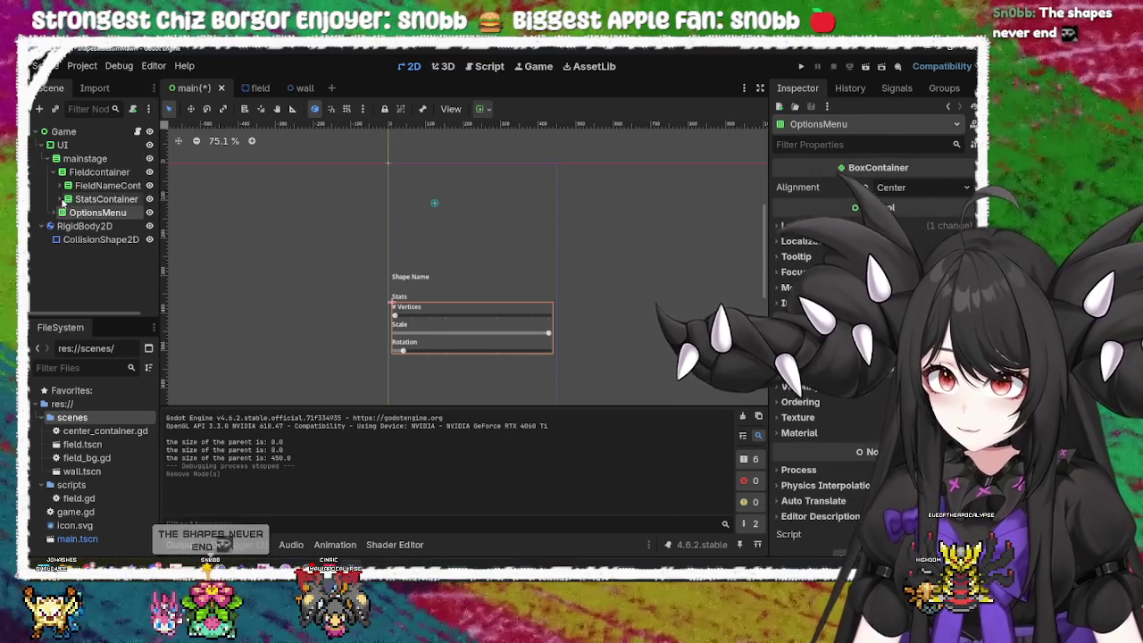
pyautogui.click(801, 66)
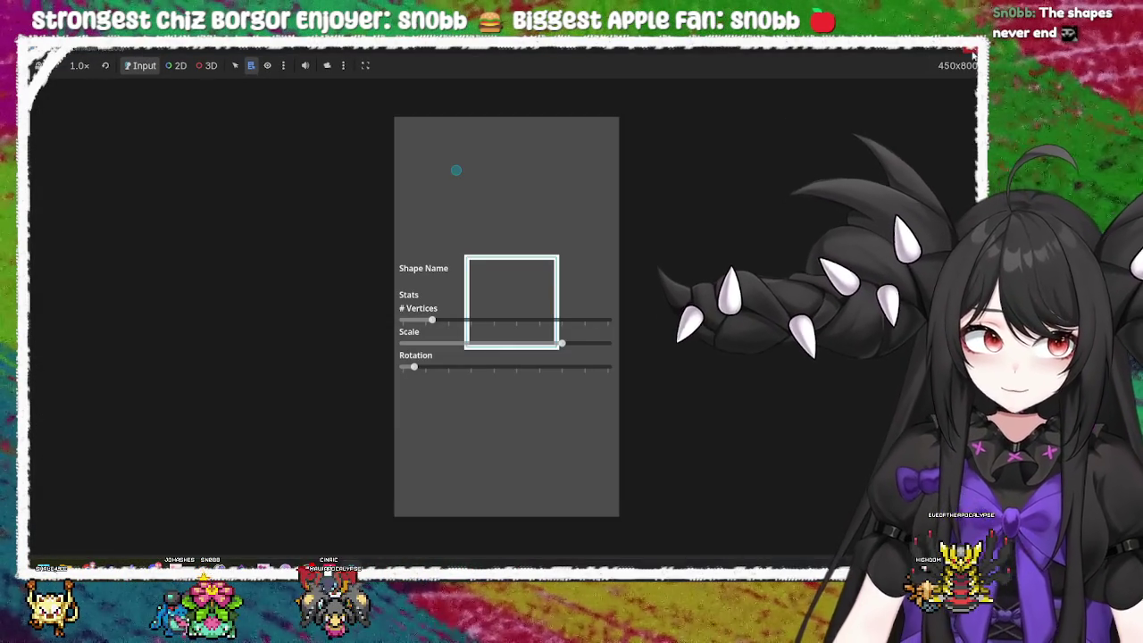
# Step: Raise the vertex count to a heptagon and rotate the shape in the running game, then stop it
pyautogui.moveTo(434, 320); pyautogui.dragTo(518, 319)
pyautogui.moveTo(417, 370); pyautogui.dragTo(453, 370)
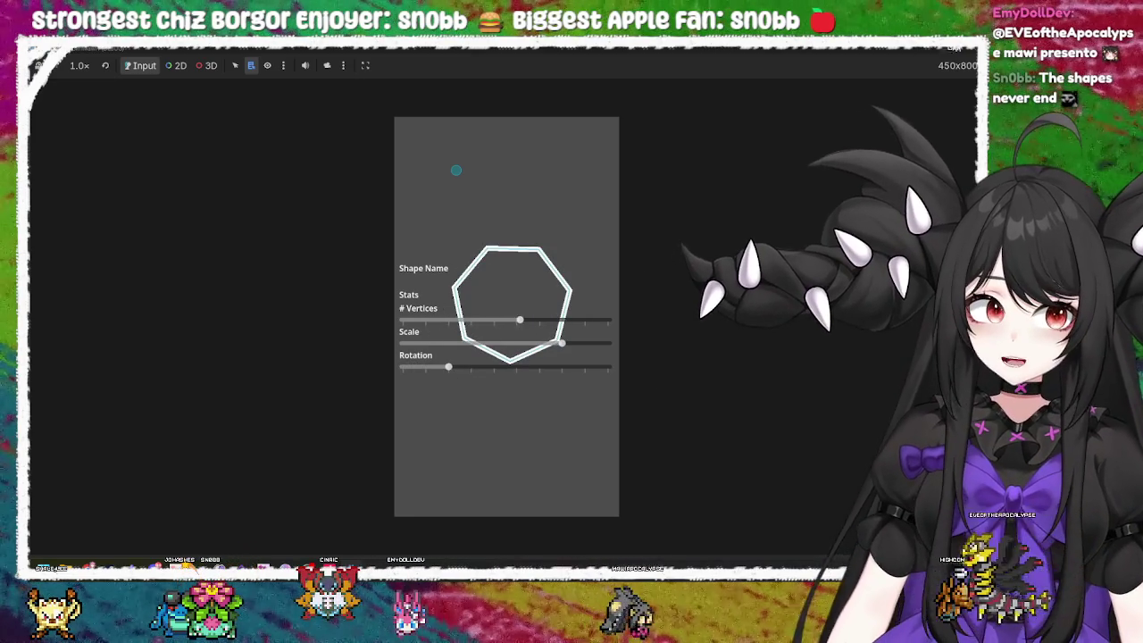
pyautogui.press('F8')
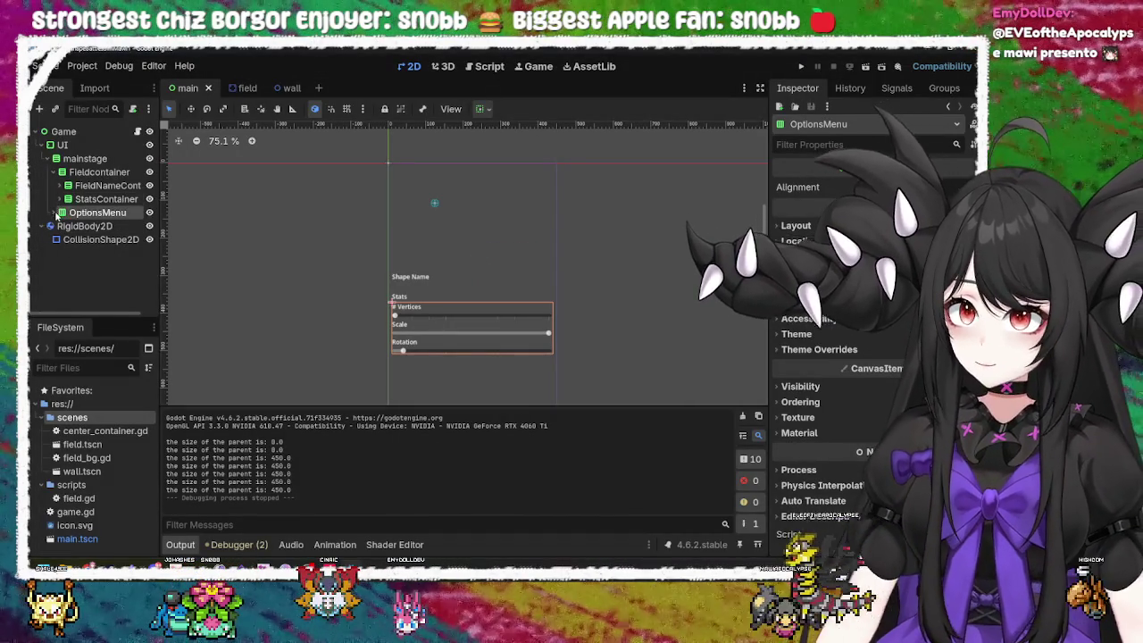
# Step: Expand StatsContainer in the Scene dock and inspect its Field instance
pyautogui.click(56, 212)
pyautogui.click(57, 212)
pyautogui.click(68, 198)
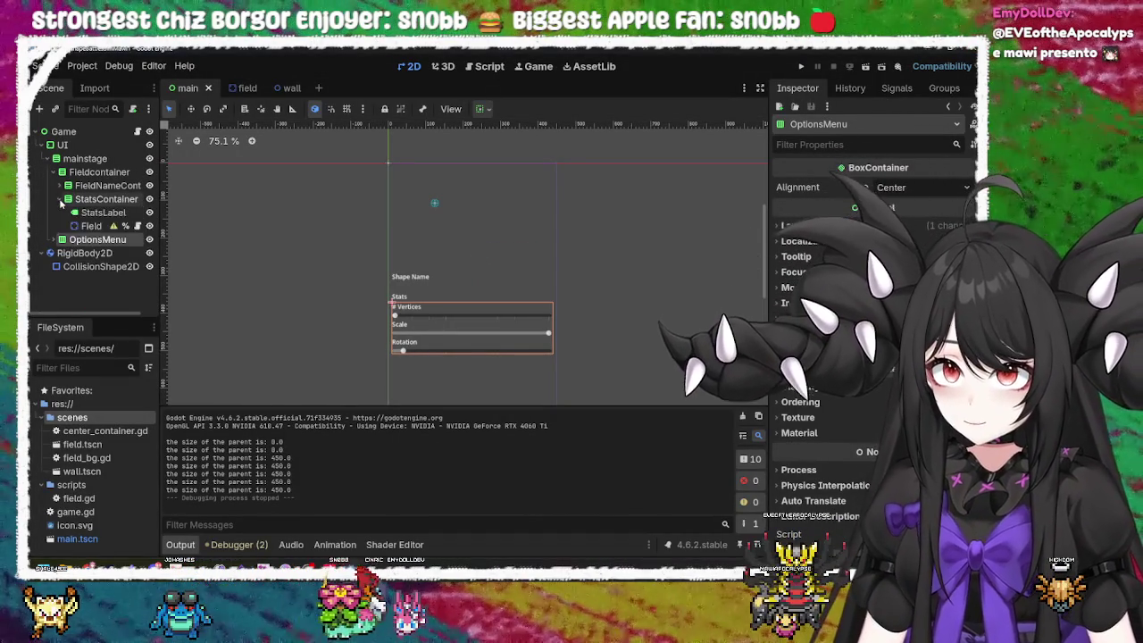
pyautogui.click(92, 225)
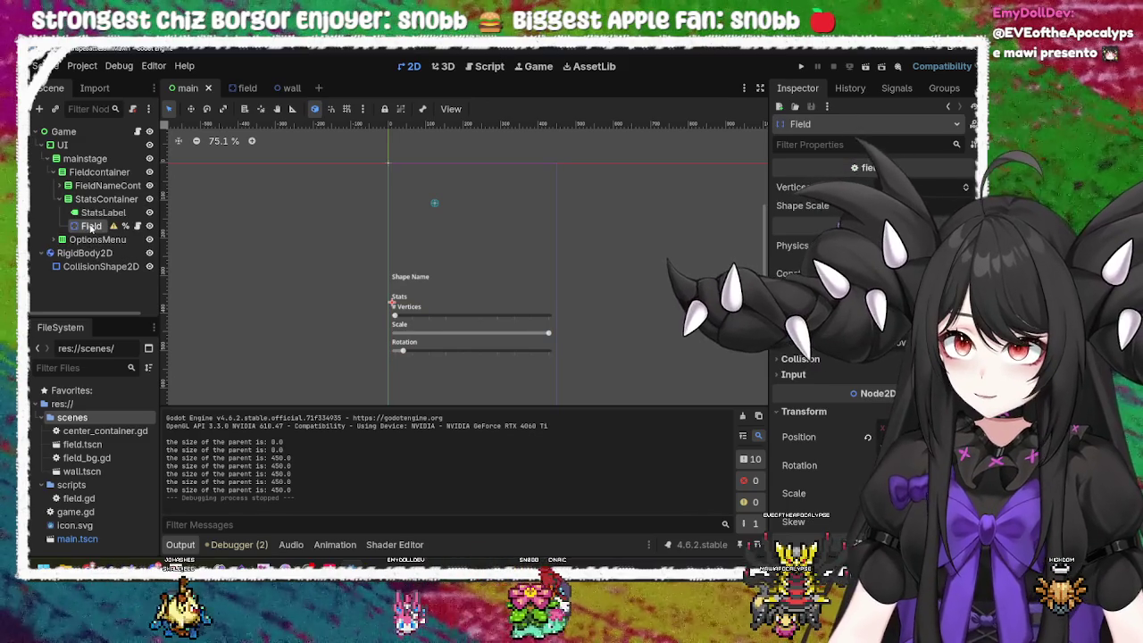
pyautogui.moveTo(115, 226)
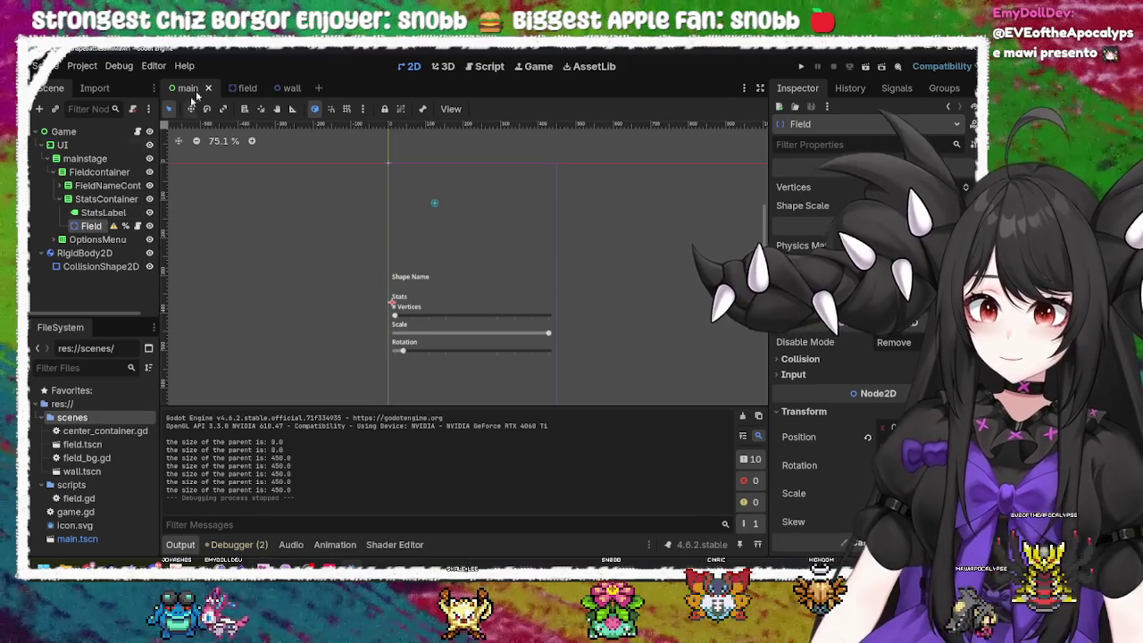
# Step: Open the field scene and browse the context menus of the Field and FieldBg nodes
pyautogui.click(246, 88)
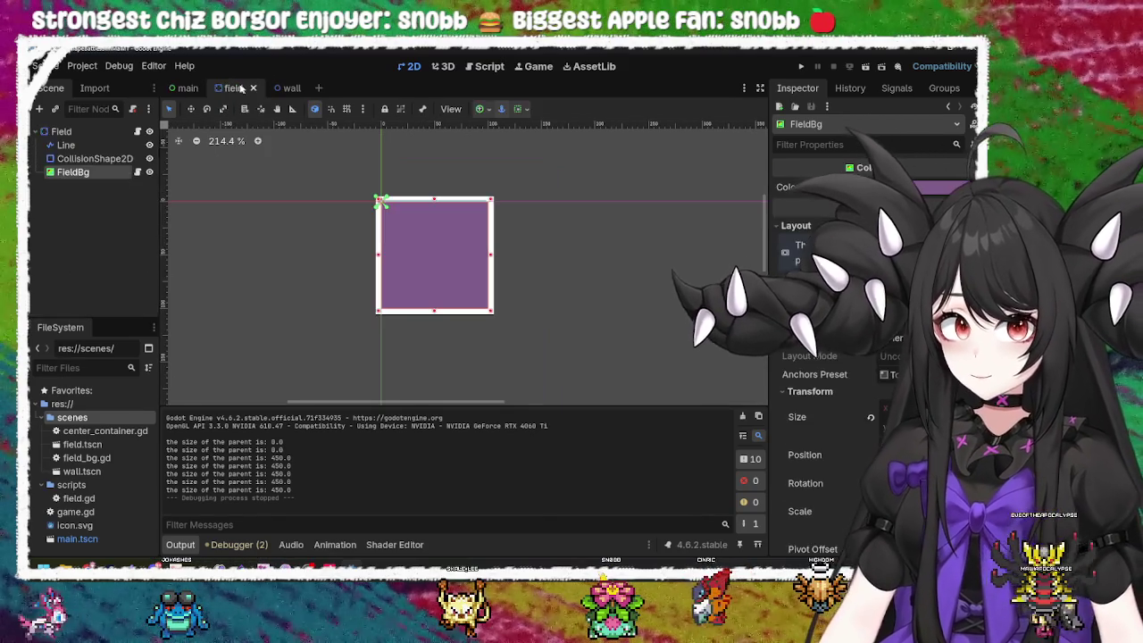
pyautogui.click(61, 132)
pyautogui.rightClick(63, 131)
pyautogui.click(59, 134)
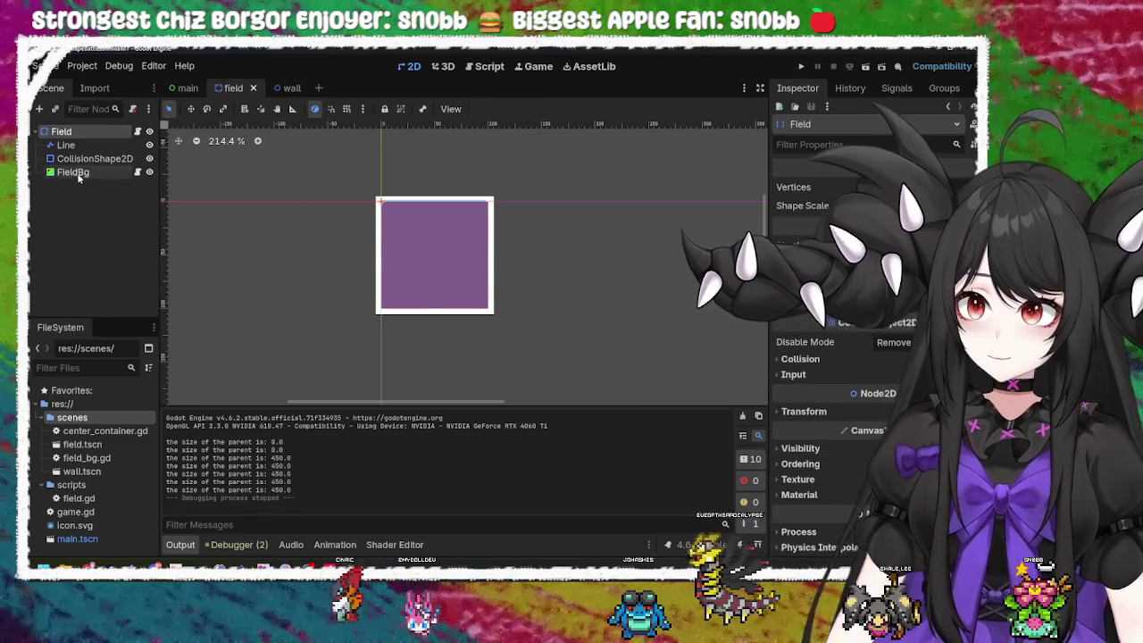
pyautogui.rightClick(77, 174)
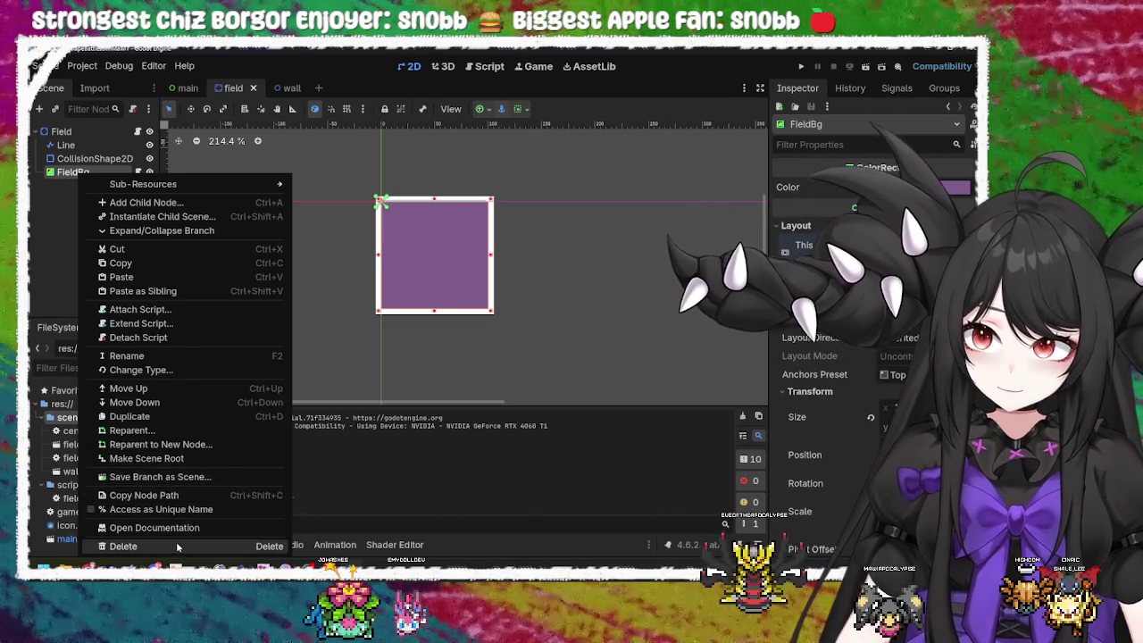
pyautogui.moveTo(145, 189)
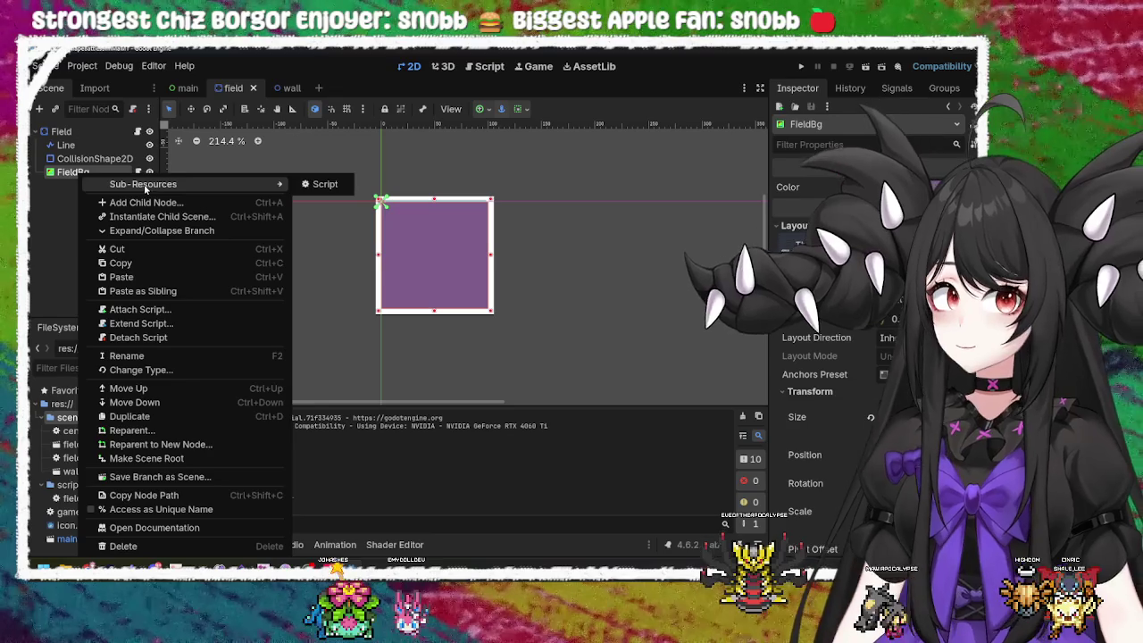
pyautogui.click(53, 256)
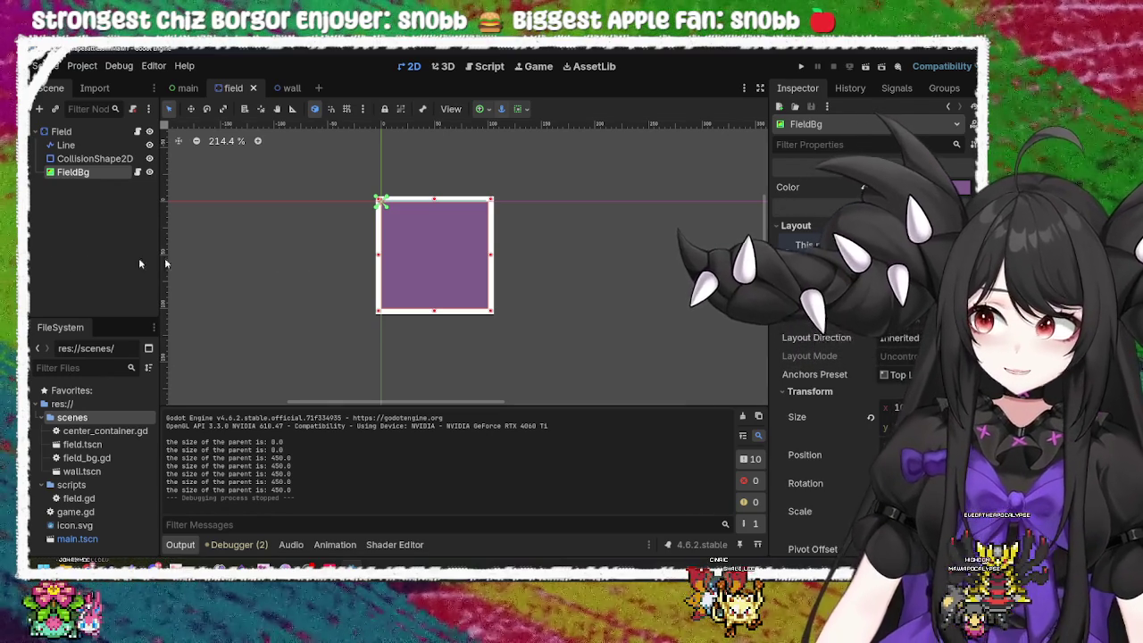
# Step: Review the Field root node's actions again and leave FieldBg selected on its own
pyautogui.moveTo(549, 170)
pyautogui.mouseDown()
pyautogui.moveTo(387, 279)
pyautogui.moveTo(384, 295)
pyautogui.mouseUp()
pyautogui.click(517, 216)
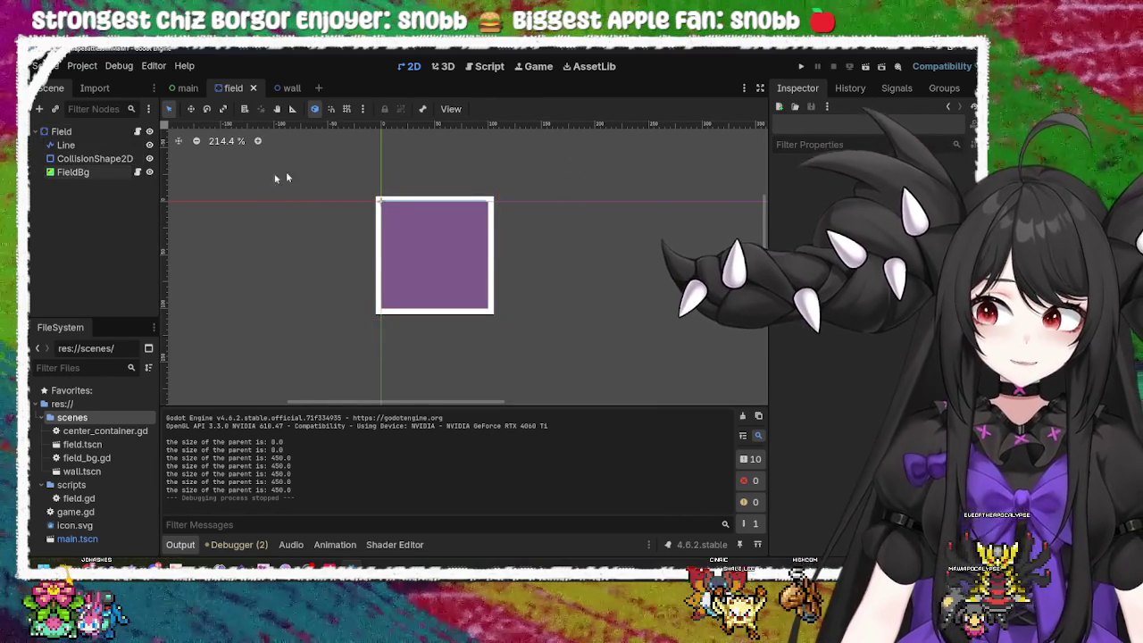
pyautogui.click(75, 173)
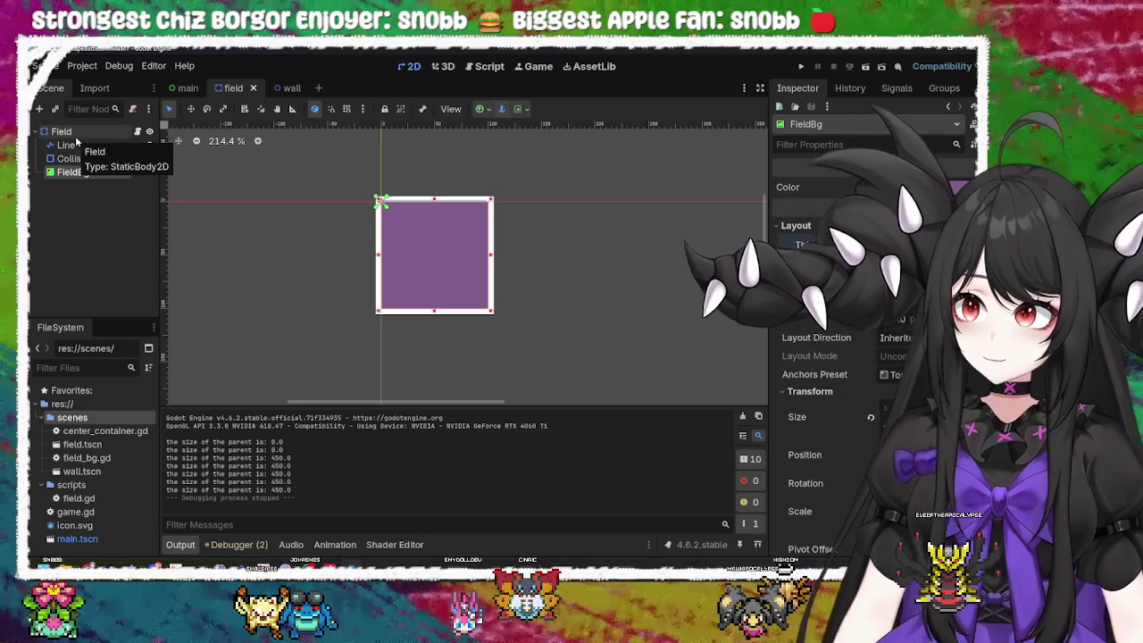
pyautogui.rightClick(77, 141)
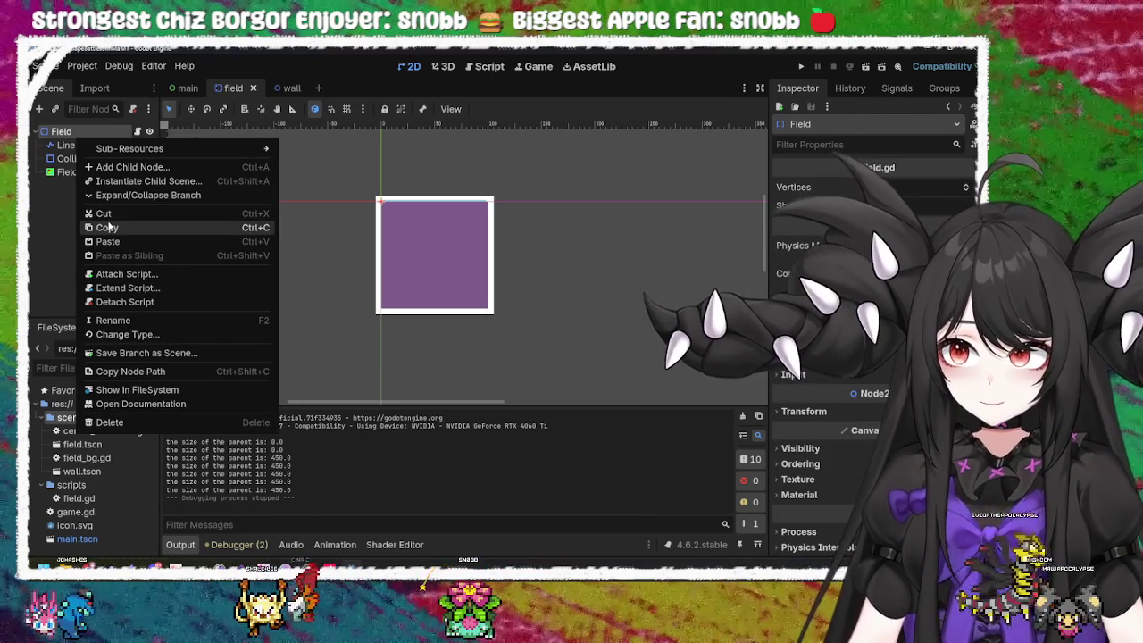
pyautogui.click(39, 196)
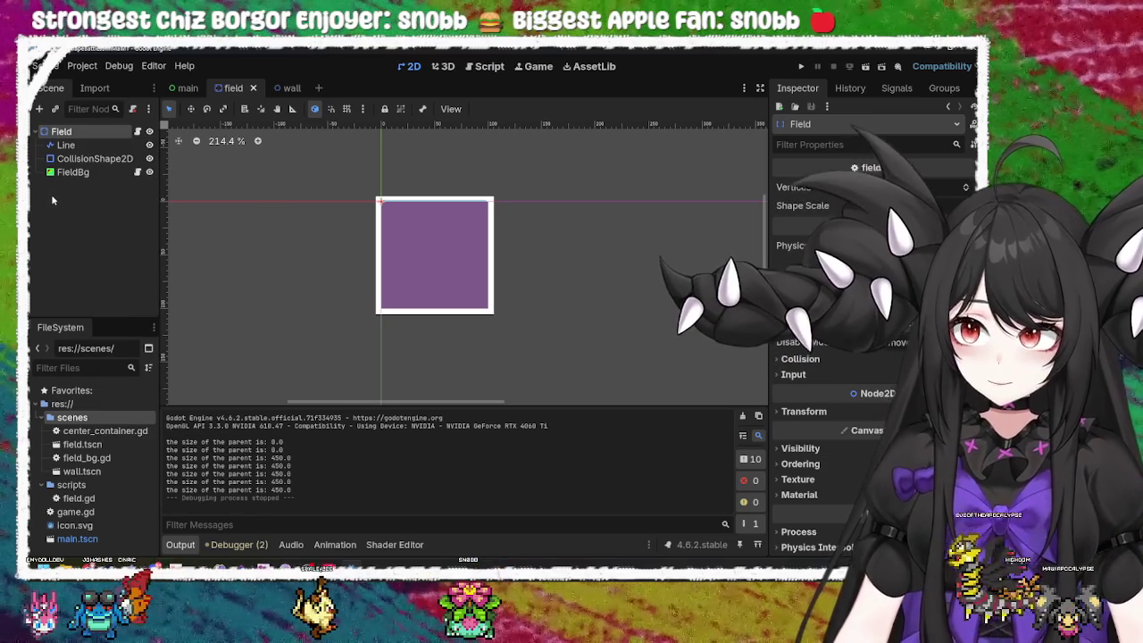
pyautogui.click(66, 173)
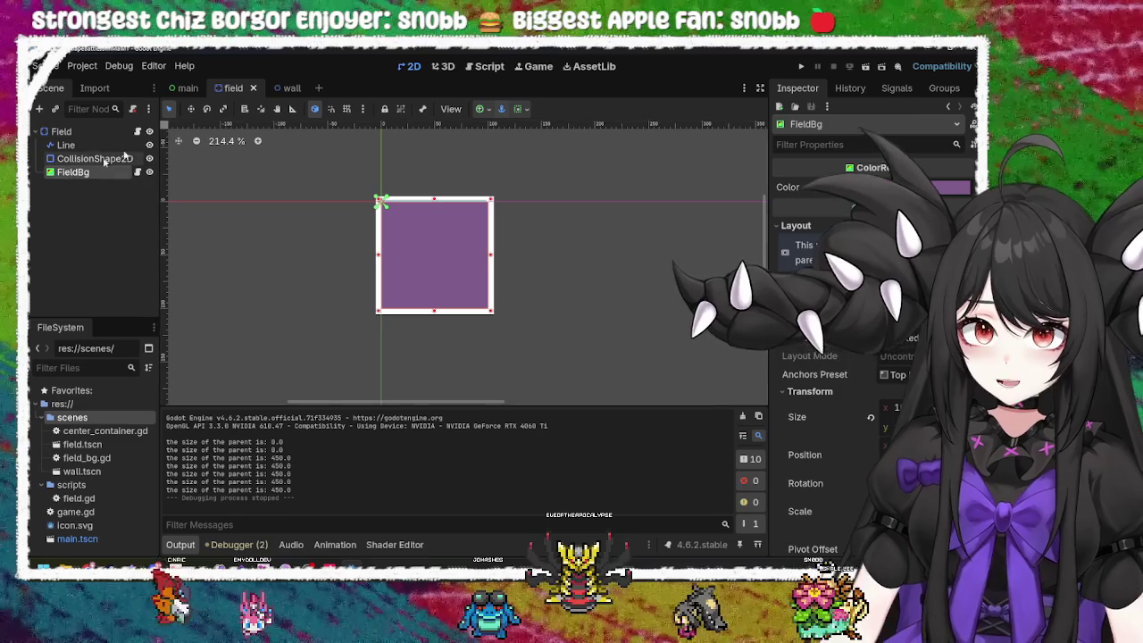
# Step: Enable horizontal and vertical Expand in FieldBg's Container Sizing and test-run the game
pyautogui.click(525, 110)
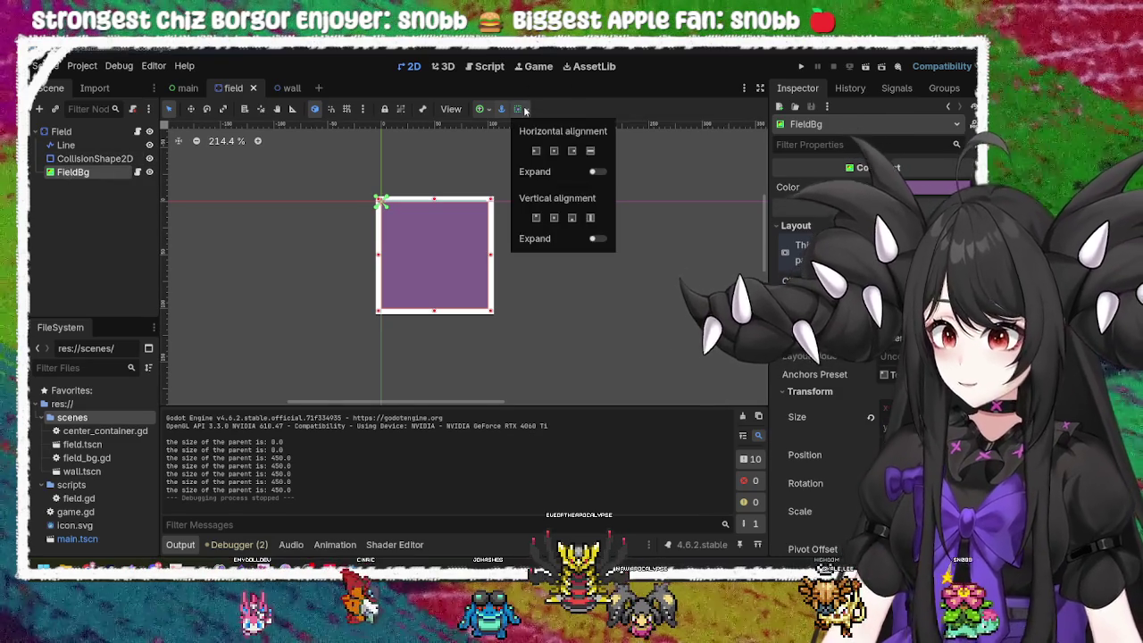
pyautogui.click(597, 171)
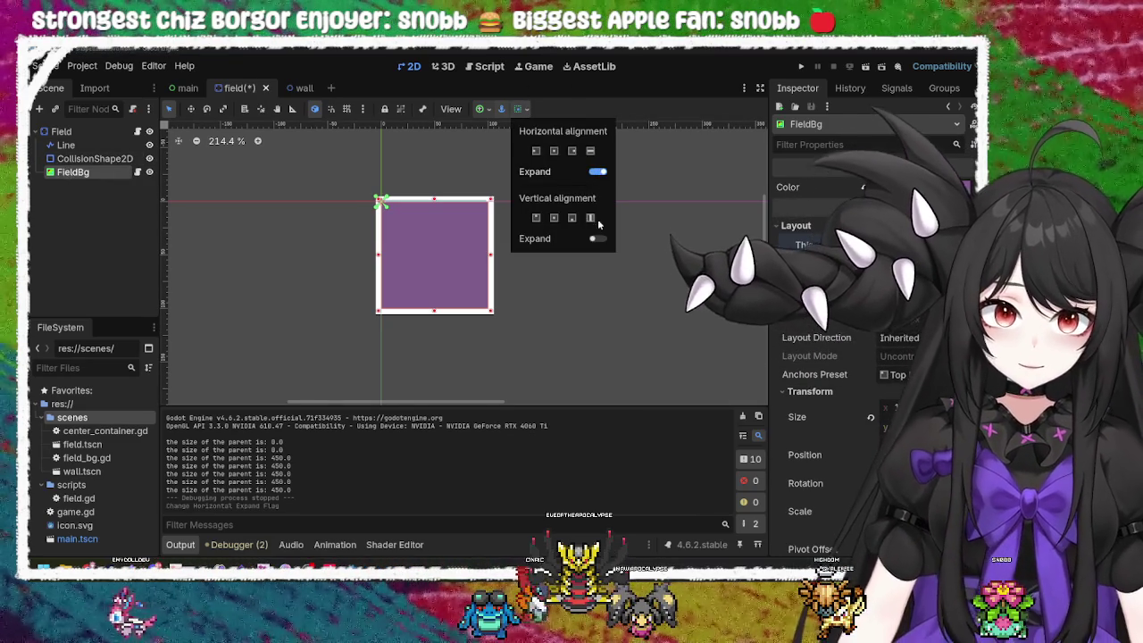
pyautogui.click(595, 238)
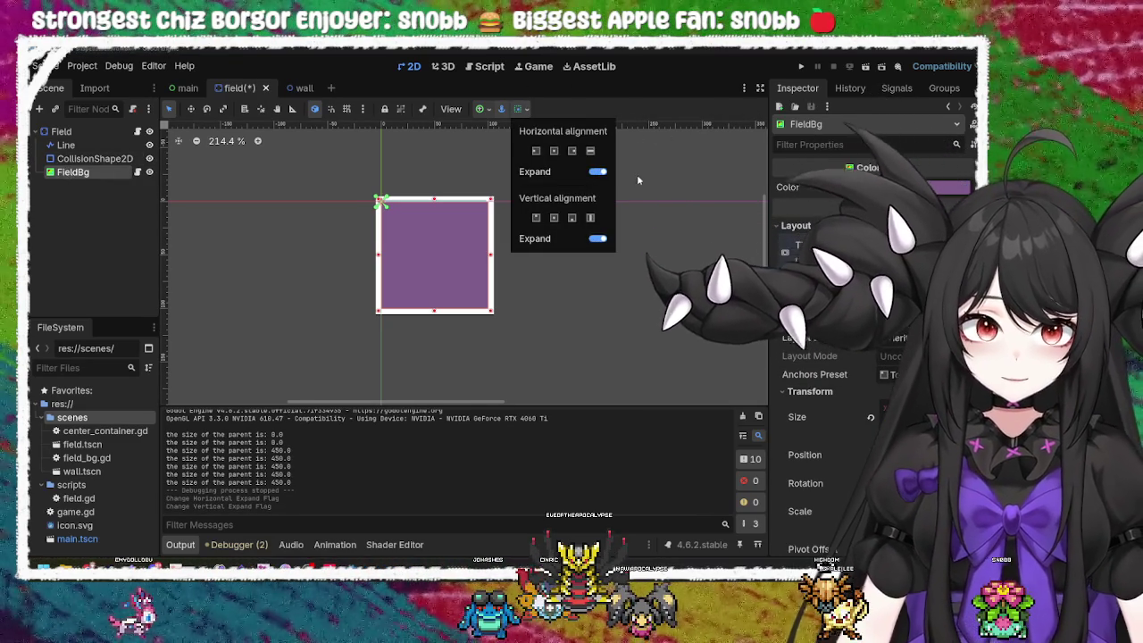
pyautogui.click(660, 121)
pyautogui.click(803, 67)
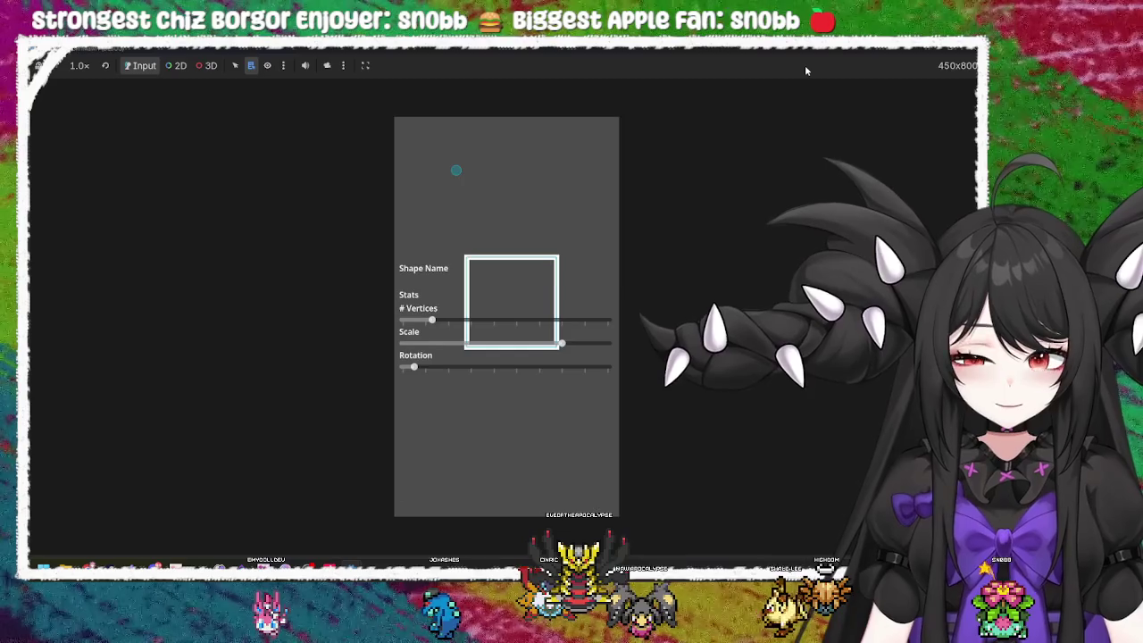
pyautogui.press('F8')
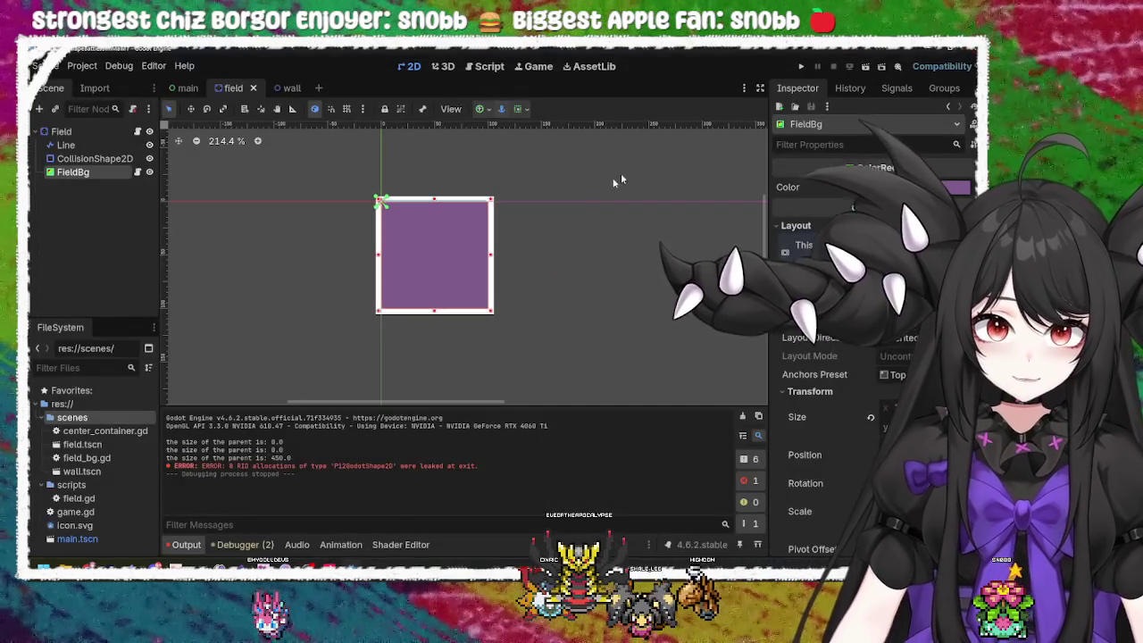
# Step: Run the game again, rotating the shape and switching it to a hexagon and back
pyautogui.click(801, 67)
pyautogui.moveTo(413, 367); pyautogui.dragTo(518, 367)
pyautogui.moveTo(432, 320); pyautogui.dragTo(491, 319)
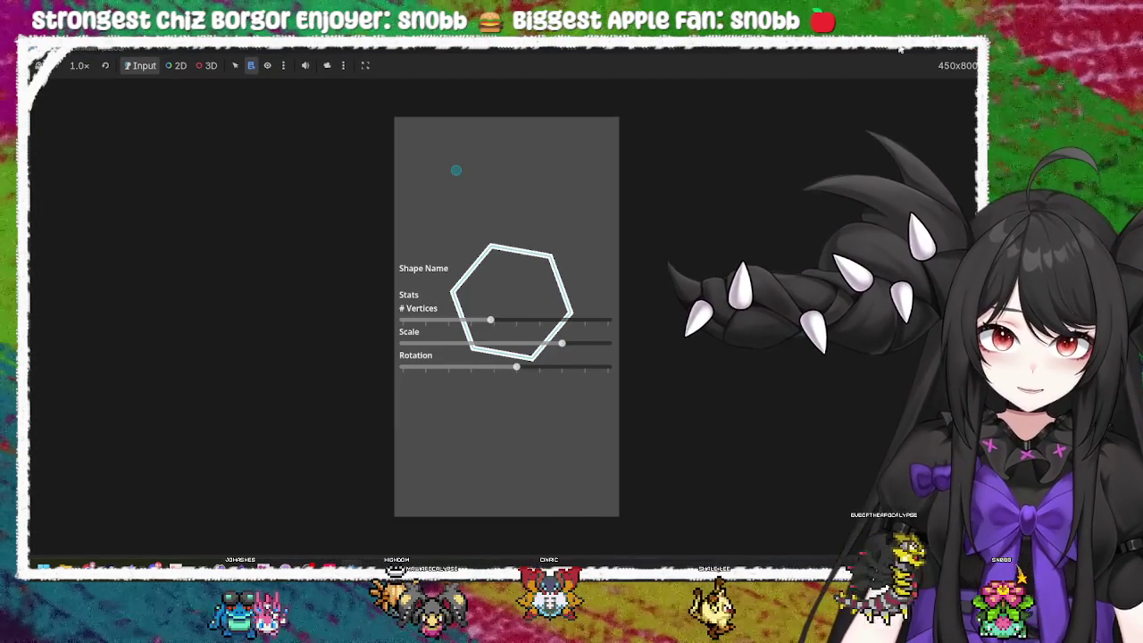
pyautogui.click(969, 47)
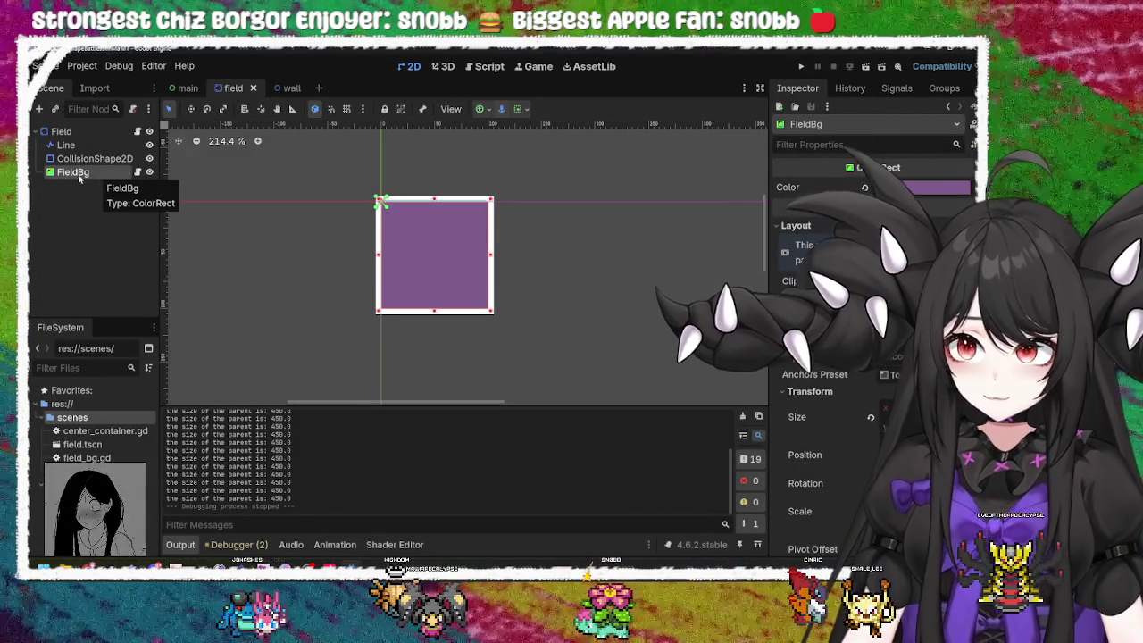
# Step: Open FieldBg's attached field_bg.gd script
pyautogui.click(139, 175)
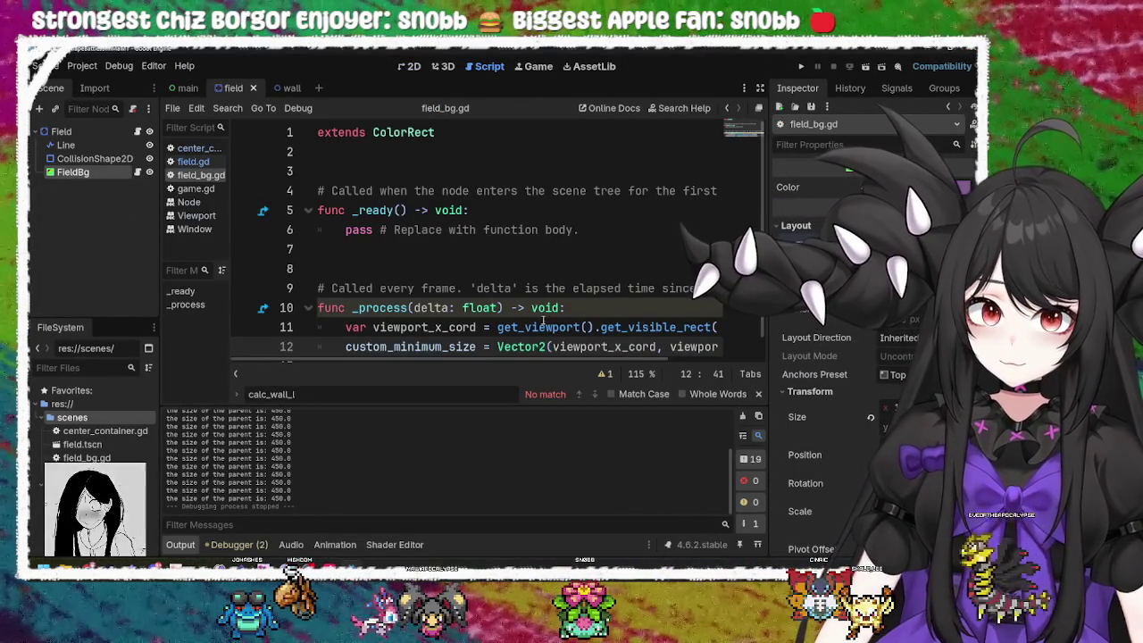
pyautogui.scroll(-1, 499, 340)
pyautogui.moveTo(485, 364)
pyautogui.mouseDown()
pyautogui.moveTo(629, 364)
pyautogui.moveTo(430, 364)
pyautogui.mouseUp()
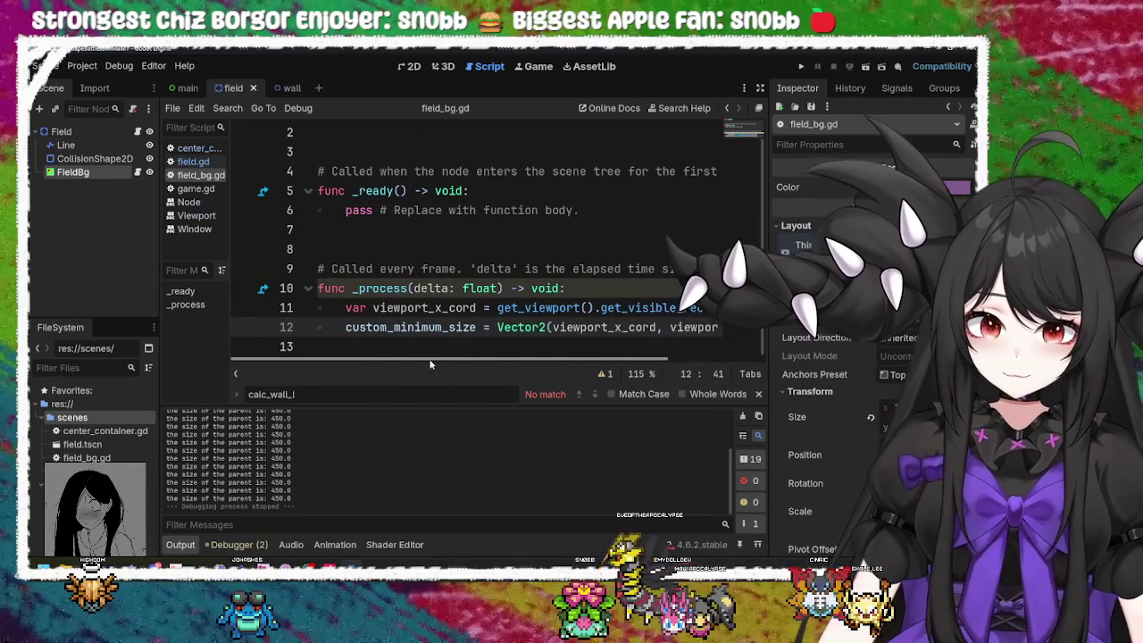